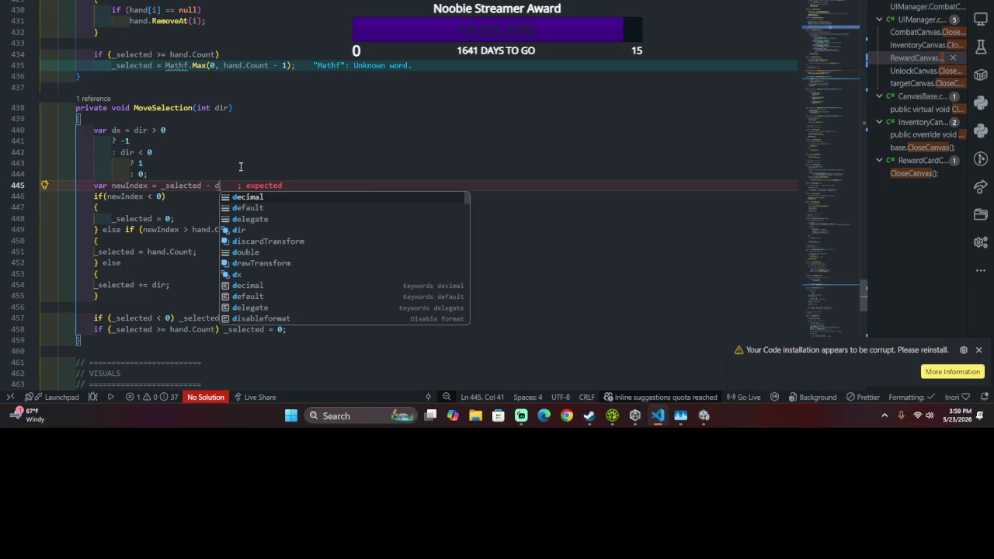
- Finish the newIndex line as _selected - dx; and switch to Unity to recompile
{"action": "type", "text": "x;"}
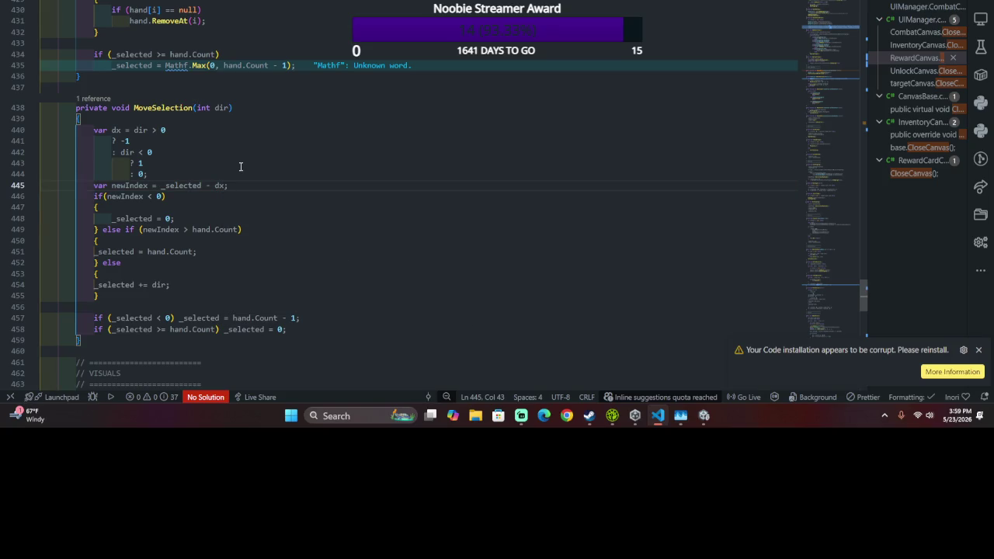
{"action": "key", "text": "alt+Tab"}
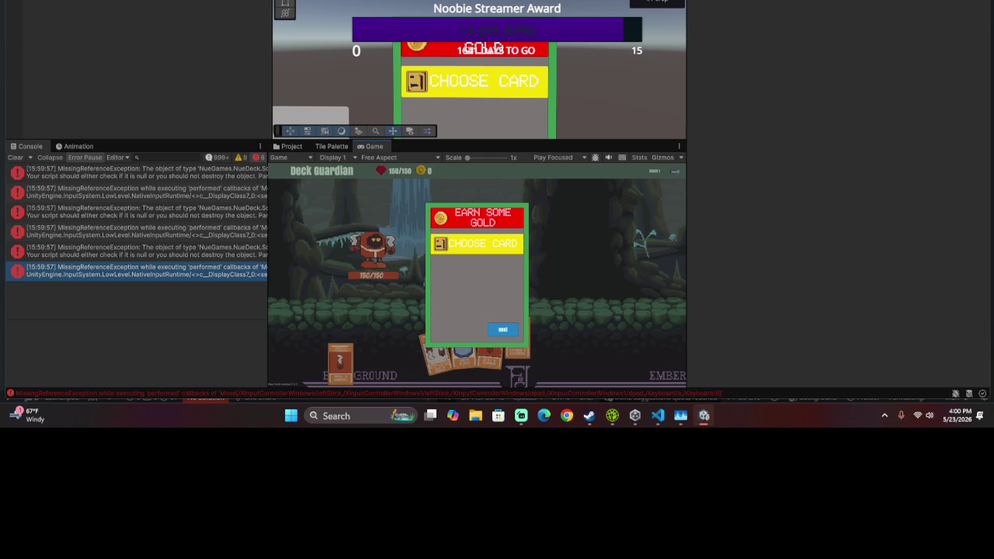
- Restart the playtest, trace the MissingReferenceException to HandController, and open that code
{"action": "key", "text": "ctrl+p"}
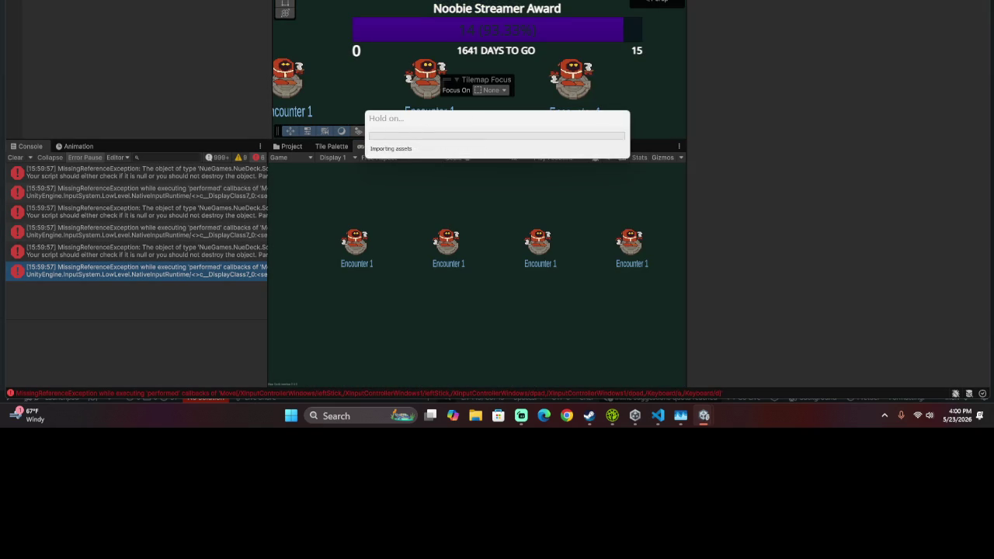
{"action": "key", "text": "ctrl+p"}
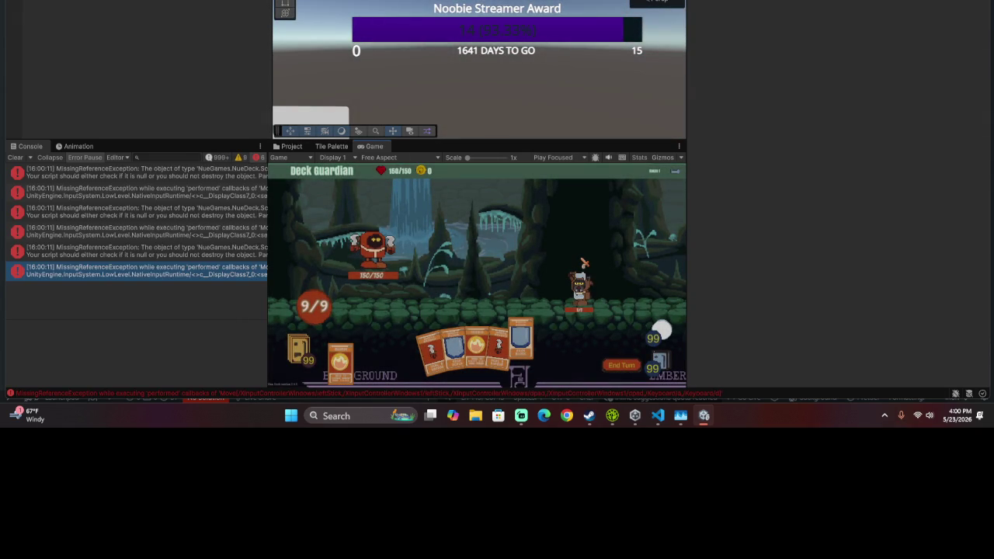
{"action": "left_click", "coordinate": [169, 274]}
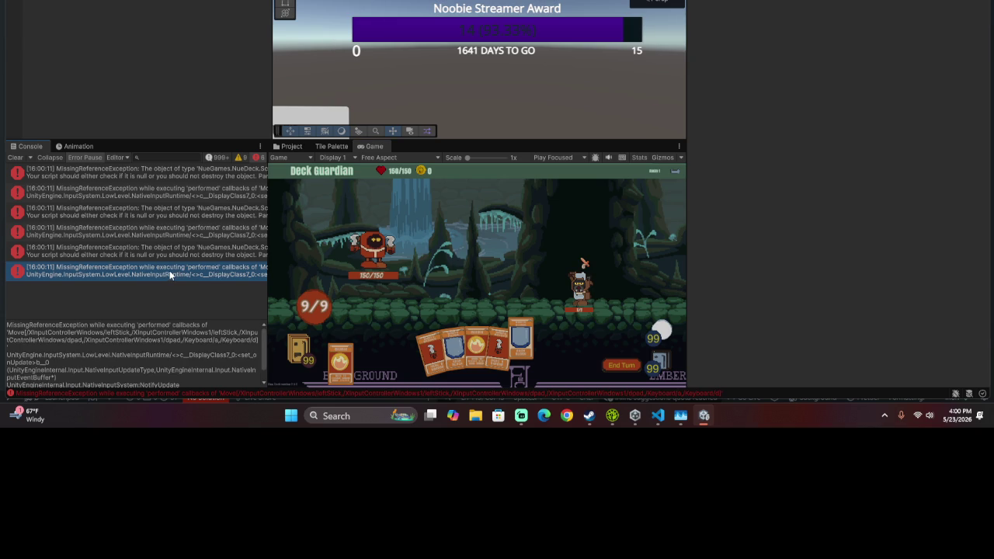
{"action": "left_click", "coordinate": [222, 192]}
{"action": "left_click", "coordinate": [203, 173]}
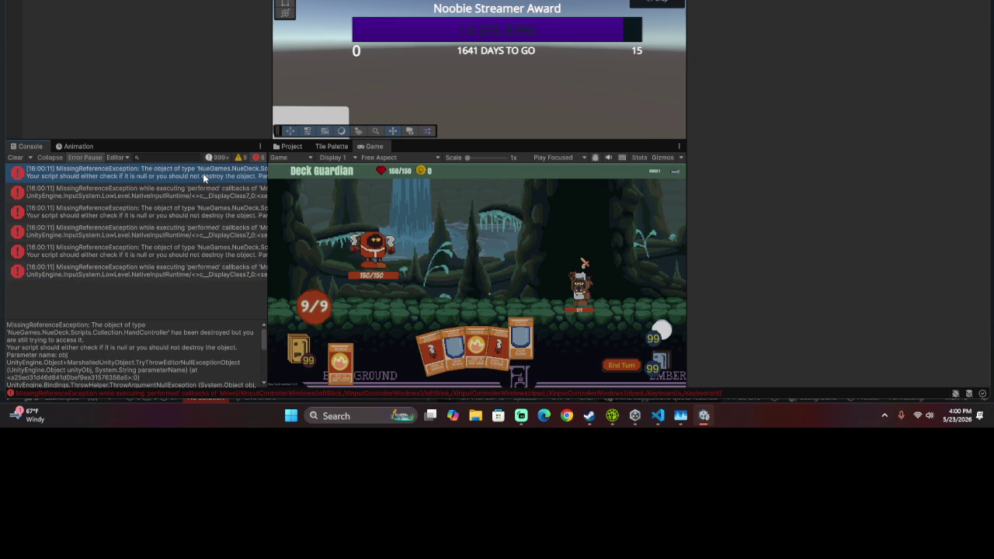
{"action": "double_click", "coordinate": [248, 179]}
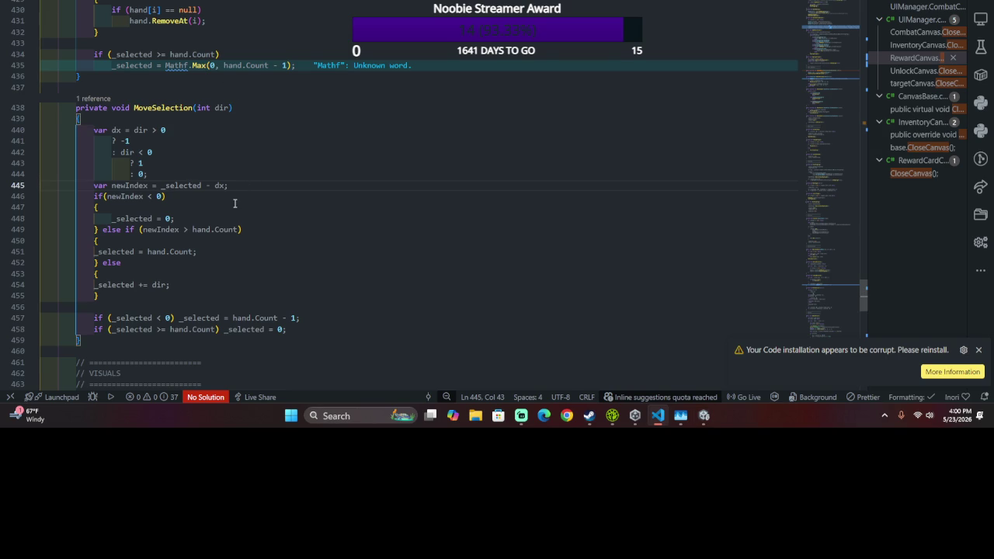
- Delete the dx ternary block and compute newIndex as _selected - dir
{"action": "left_click_drag", "start_coordinate": [254, 175], "coordinate": [282, 124]}
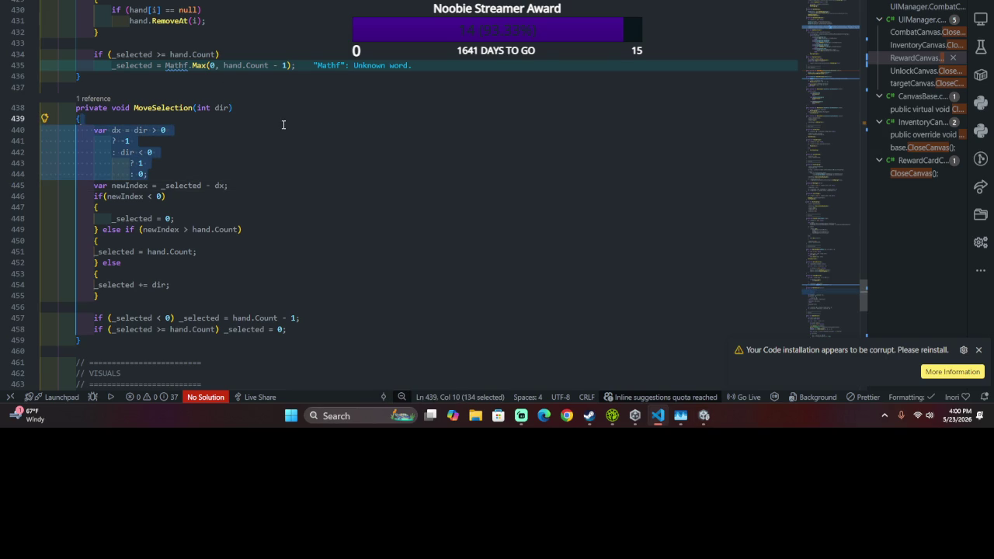
{"action": "key", "text": "BackSpace"}
{"action": "double_click", "coordinate": [224, 108]}
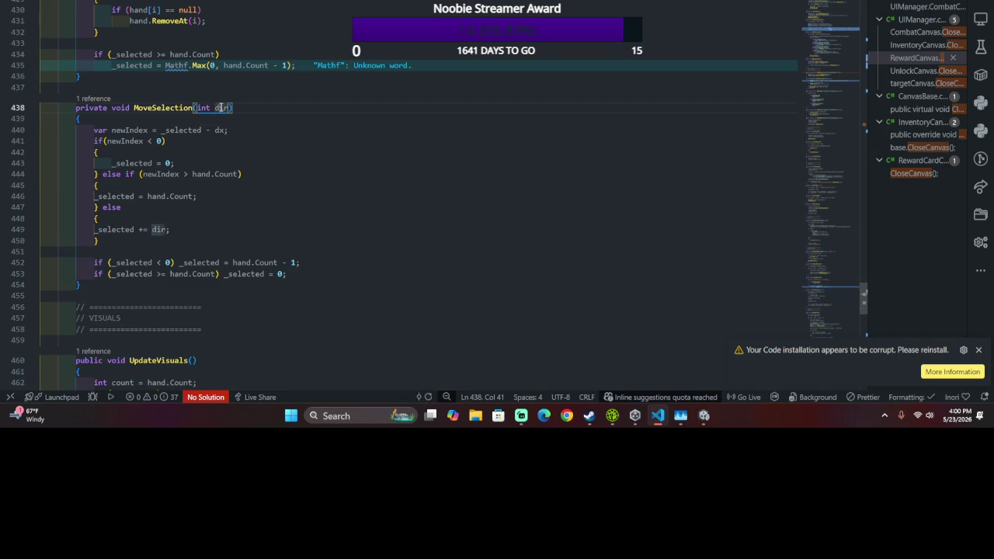
{"action": "double_click", "coordinate": [220, 130]}
{"action": "type", "text": "dir"}
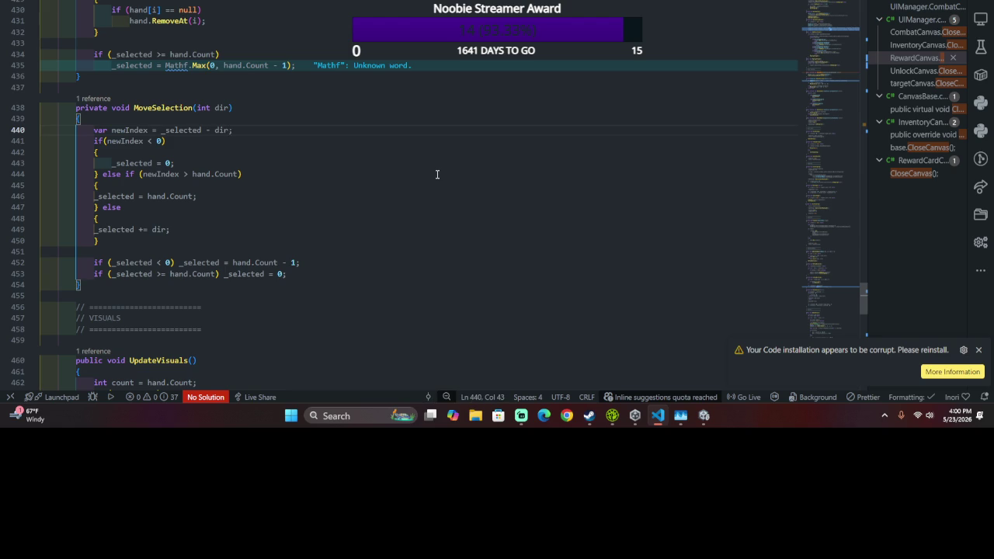
{"action": "left_click", "coordinate": [374, 168]}
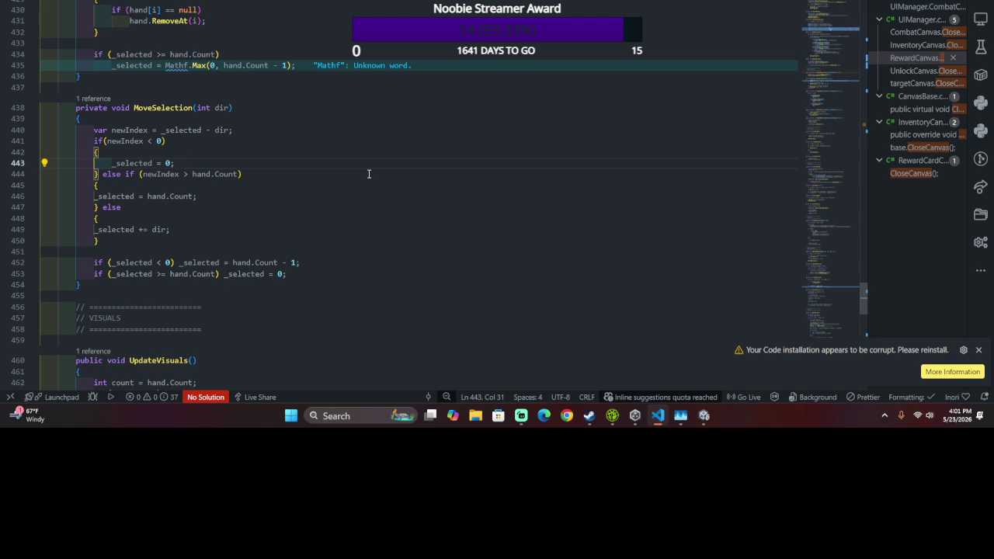
{"action": "mouse_move", "coordinate": [80, 285]}
{"action": "left_mouse_down"}
{"action": "mouse_move", "coordinate": [117, 108]}
{"action": "mouse_move", "coordinate": [188, 78]}
{"action": "left_mouse_up"}
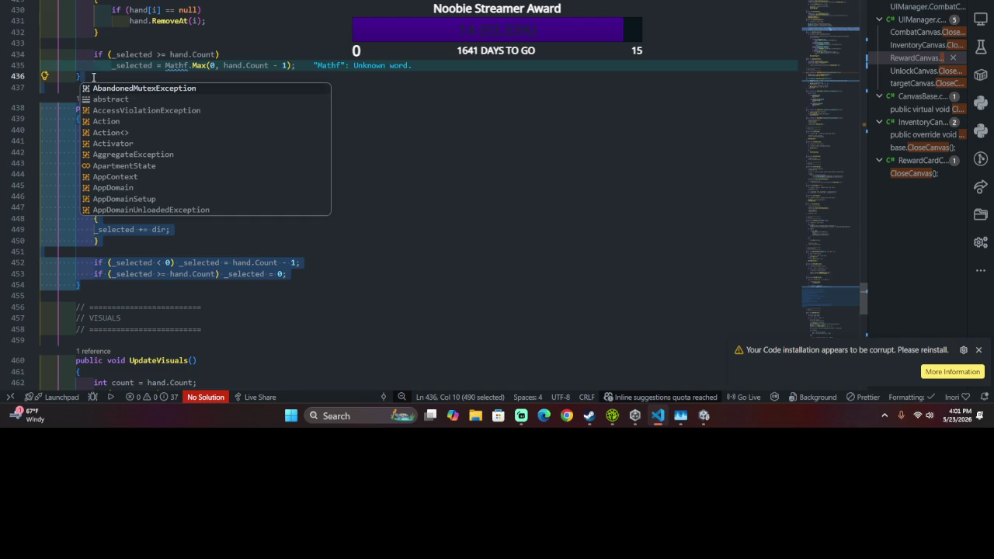
- Duplicate MoveSelection below itself and rename the copy to a parameterless MoveUp()
{"action": "left_click", "coordinate": [112, 115]}
{"action": "left_click_drag", "start_coordinate": [113, 115], "coordinate": [80, 285]}
{"action": "key", "text": "ctrl+c"}
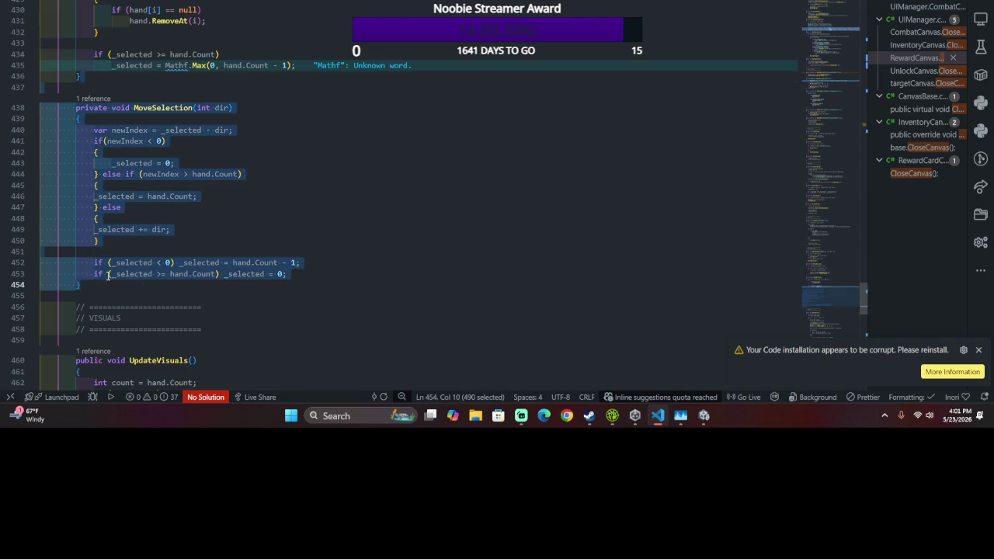
{"action": "left_click", "coordinate": [81, 296]}
{"action": "key", "text": "ctrl+v"}
{"action": "left_click", "coordinate": [153, 161]}
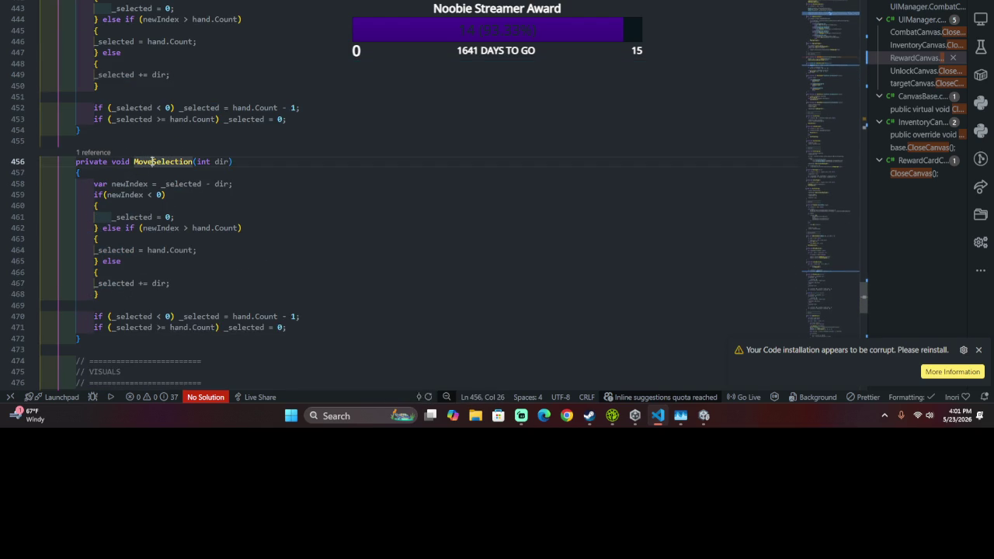
{"action": "key", "text": "ctrl+shift+Right"}
{"action": "key", "text": "BackSpace"}
{"action": "type", "text": "Up"}
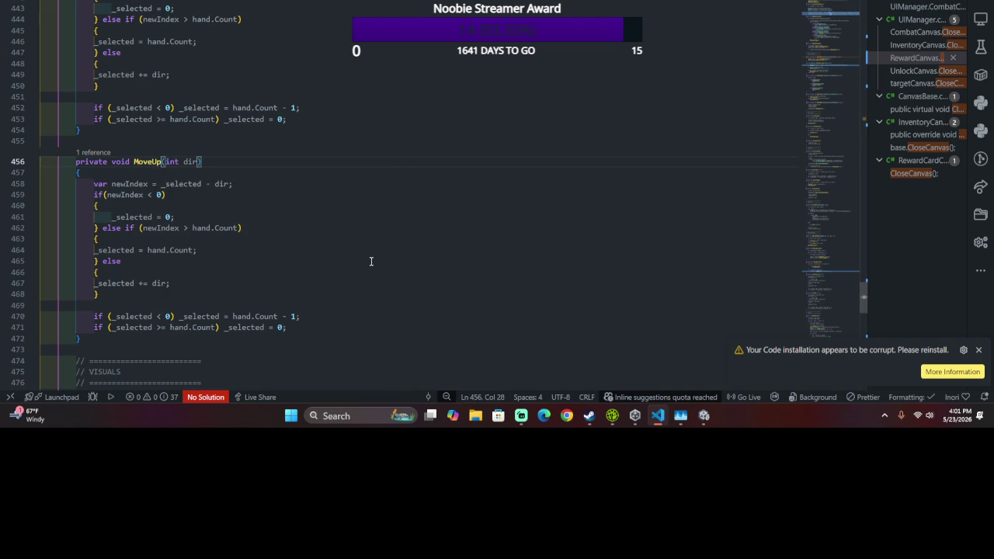
{"action": "key", "text": "Right"}
{"action": "key", "text": "ctrl+shift+Right"}
{"action": "key", "text": "ctrl+shift+Right"}
{"action": "key", "text": "BackSpace"}
- Replace MoveUp's body with 'if(_selected >= hand.Count - 1) return;' and '_selected++;'
{"action": "left_click_drag", "start_coordinate": [330, 328], "coordinate": [94, 184]}
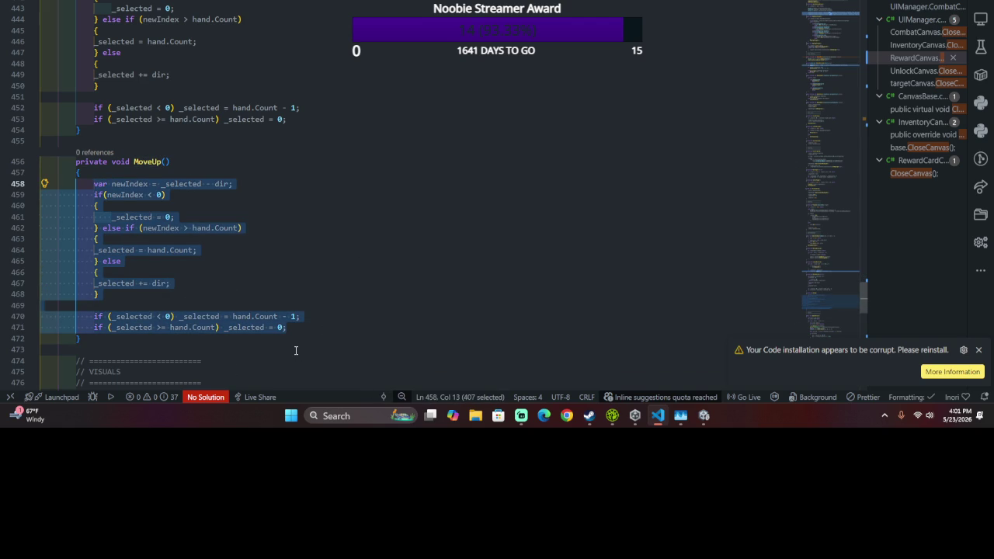
{"action": "type", "text": "if("}
{"action": "type", "text": "_select"}
{"action": "type", "text": "ed"}
{"action": "type", "text": " > h"}
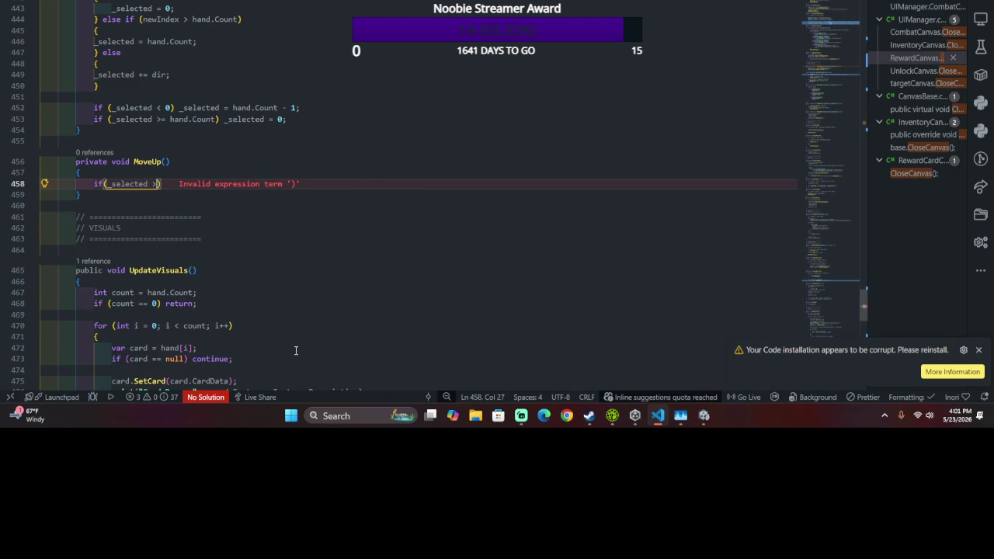
{"action": "key", "text": "BackSpace"}
{"action": "key", "text": "BackSpace"}
{"action": "type", "text": "="}
{"action": "key", "text": "BackSpace"}
{"action": "key", "text": "BackSpace"}
{"action": "type", "text": ">"}
{"action": "type", "text": "= "}
{"action": "type", "text": "hand.Count"}
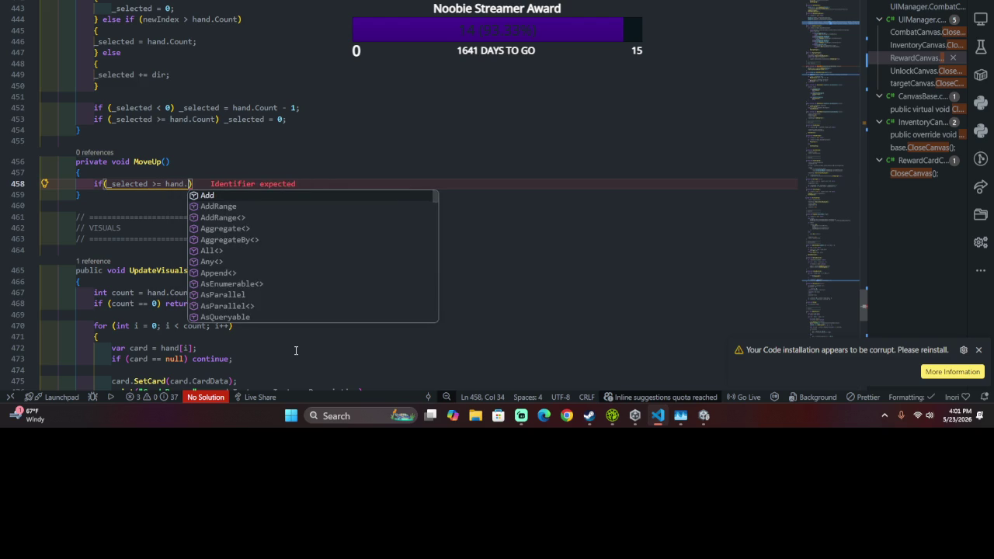
{"action": "type", "text": " - -"}
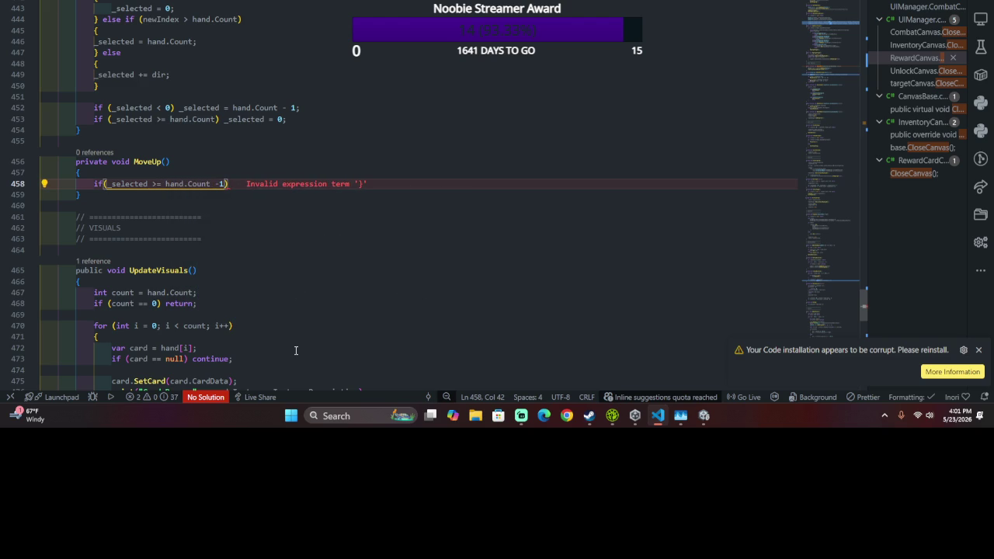
{"action": "type", "text": "1"}
{"action": "key", "text": "BackSpace"}
{"action": "key", "text": "BackSpace"}
{"action": "type", "text": "1) "}
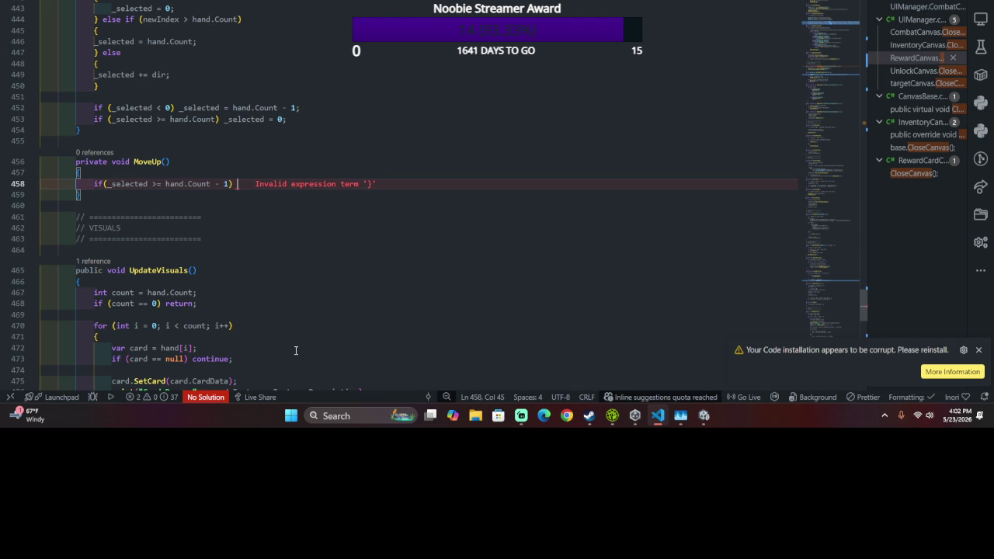
{"action": "type", "text": "return;"}
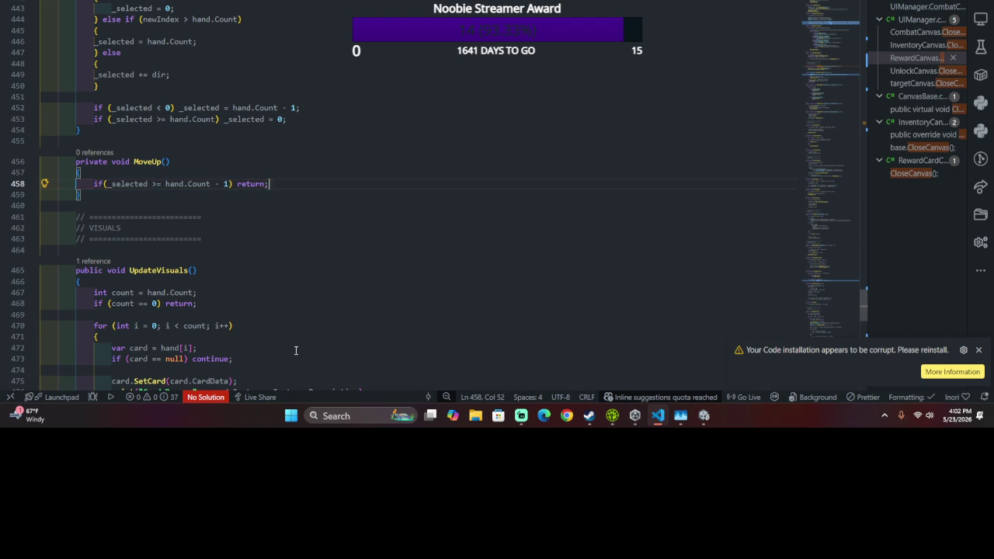
{"action": "key", "text": "Return"}
{"action": "key", "text": "Return"}
{"action": "type", "text": "_sele"}
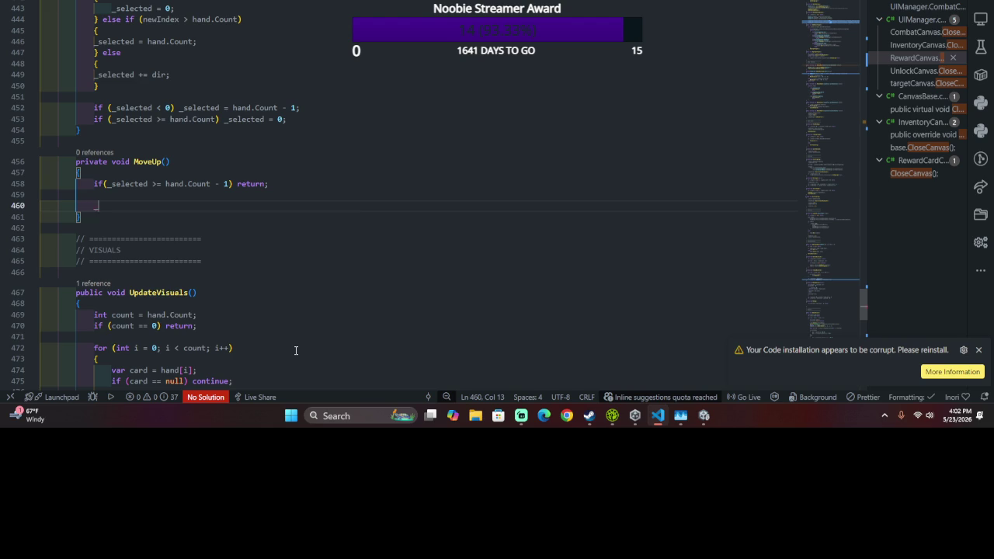
{"action": "type", "text": "cted"}
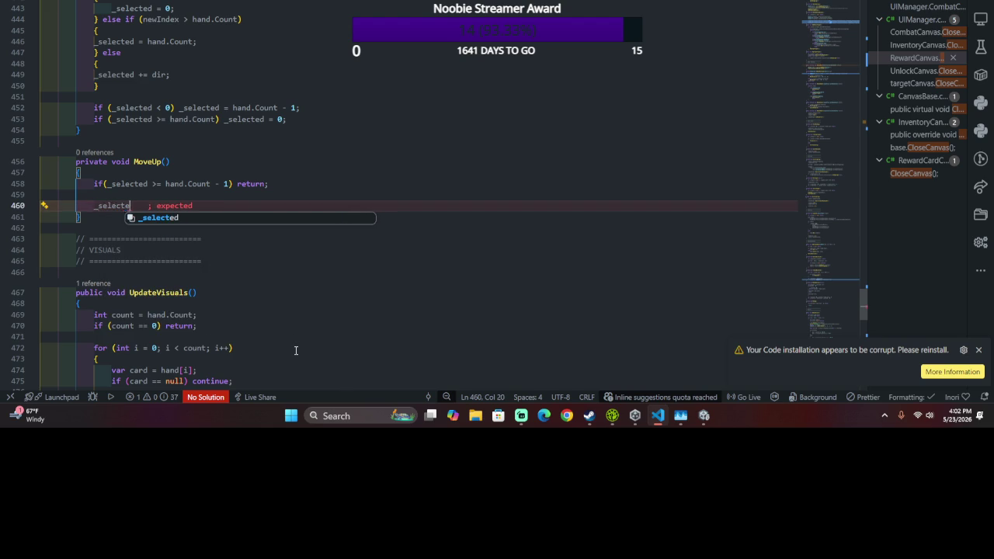
{"action": "key", "text": "Escape"}
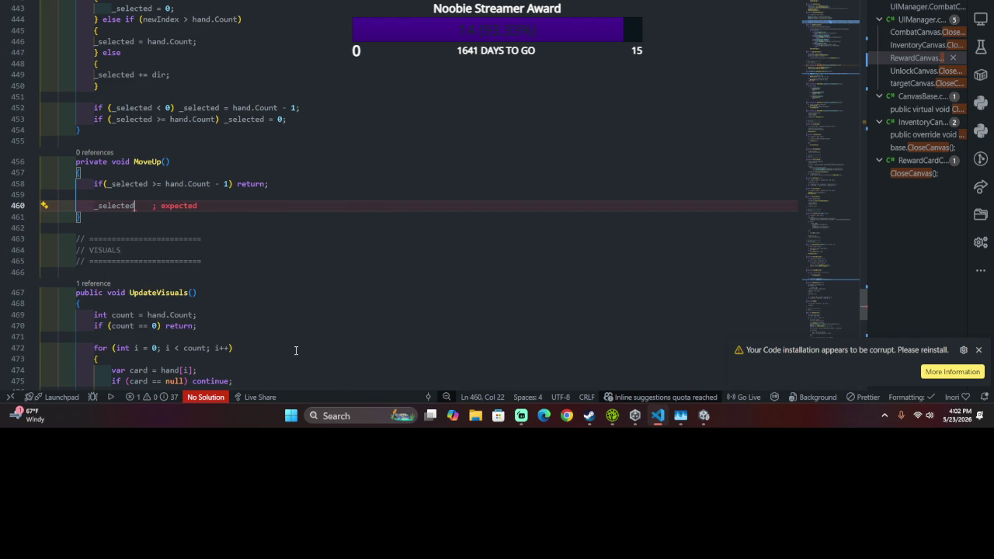
{"action": "type", "text": "++;"}
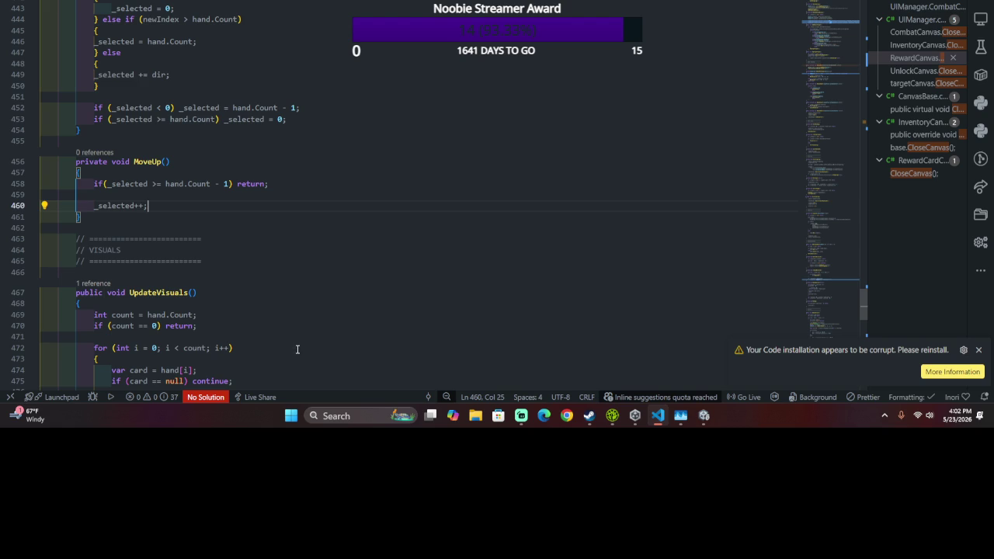
{"action": "scroll", "coordinate": [243, 181], "scroll_direction": "up", "scroll_amount": 1}
- Duplicate MoveUp as MoveDown and change its increment to _selected--
{"action": "left_click", "coordinate": [317, 153]}
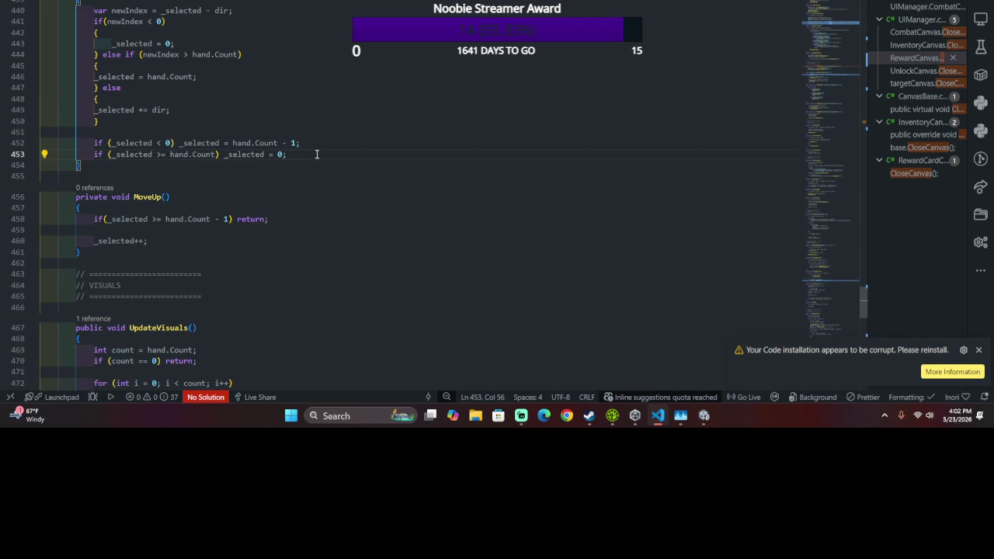
{"action": "scroll", "coordinate": [290, 244], "scroll_direction": "down", "scroll_amount": 2}
{"action": "left_click", "coordinate": [120, 182]}
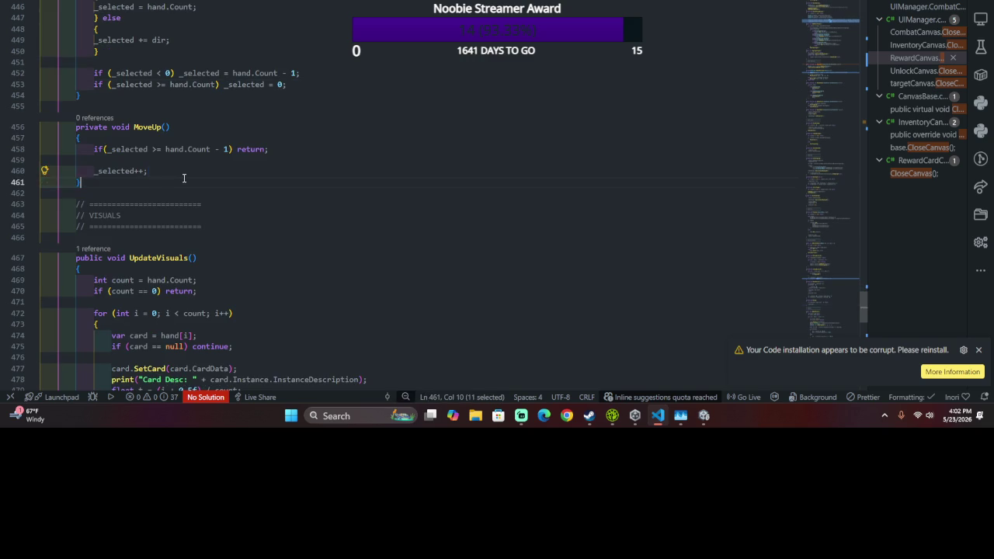
{"action": "left_click", "coordinate": [119, 183]}
{"action": "key", "text": "ctrl+v"}
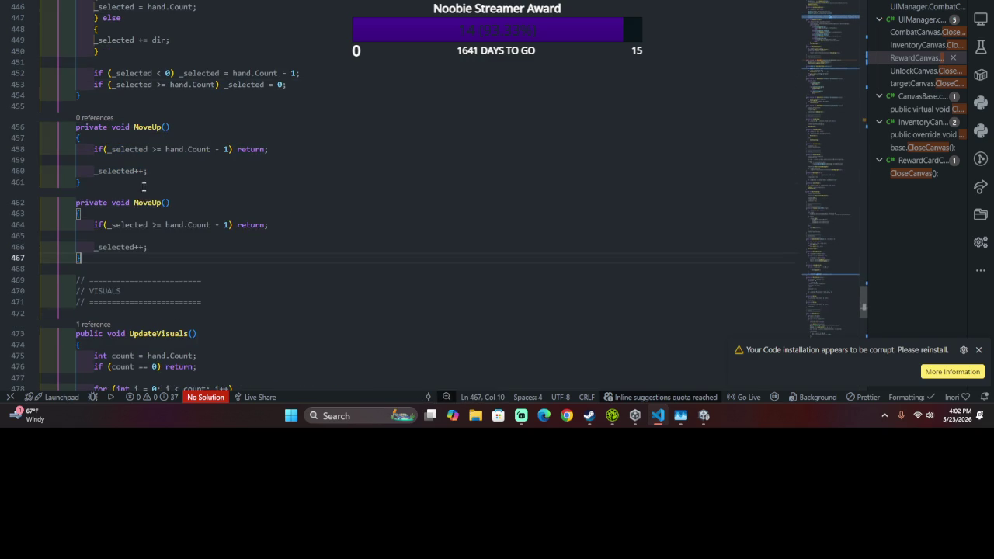
{"action": "left_click_drag", "start_coordinate": [152, 203], "coordinate": [163, 203]}
{"action": "type", "text": "Down"}
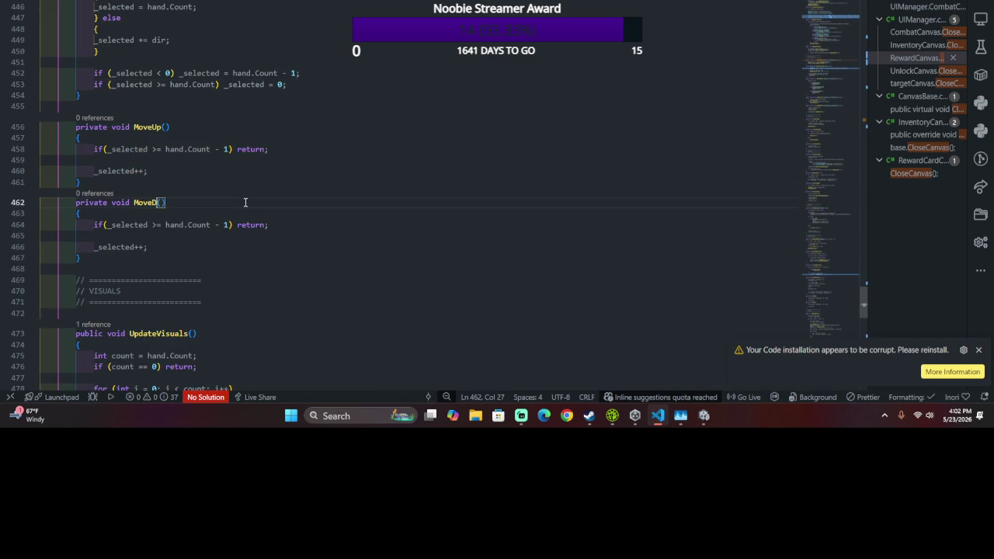
{"action": "left_click", "coordinate": [200, 247]}
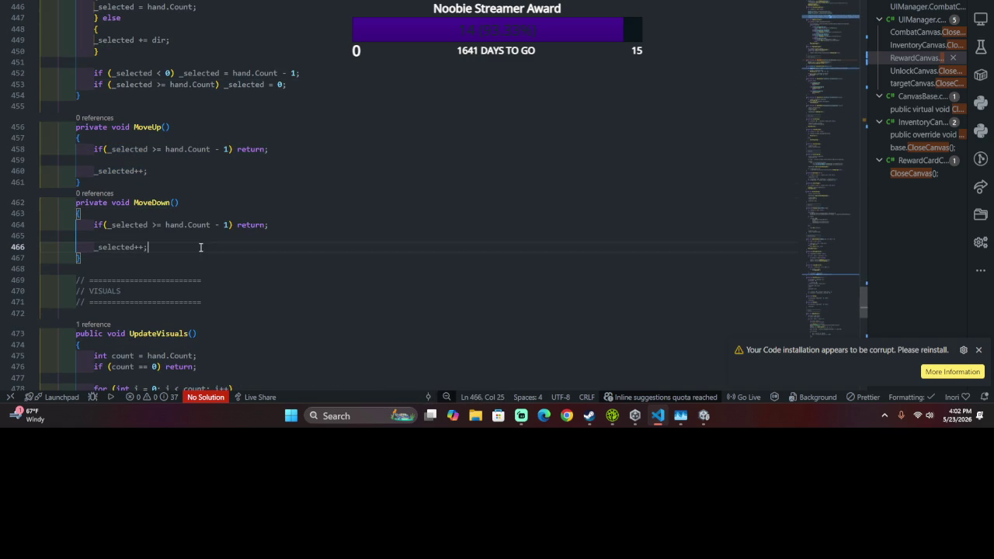
{"action": "key", "text": "BackSpace"}
{"action": "key", "text": "BackSpace"}
{"action": "type", "text": "--"}
- Change MoveDown's bounds check to return when _selected <= 0
{"action": "left_click_drag", "start_coordinate": [166, 224], "coordinate": [210, 225]}
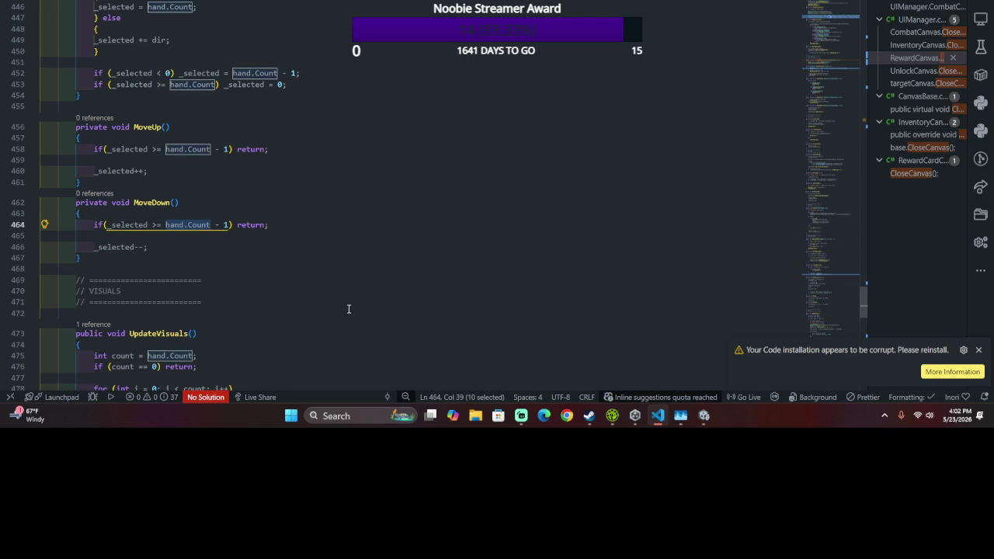
{"action": "type", "text": "0"}
{"action": "key", "text": "Left"}
{"action": "key", "text": "Left"}
{"action": "key", "text": "Left"}
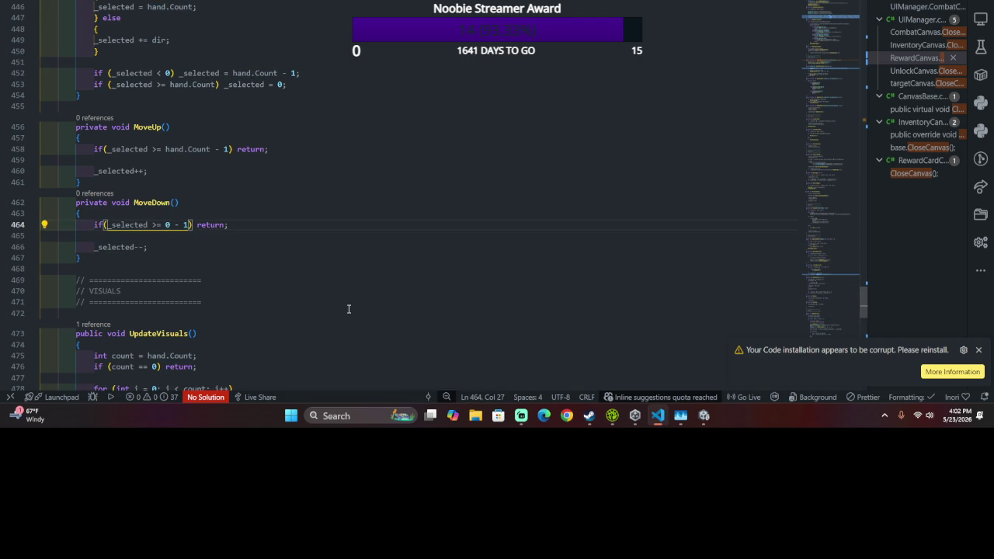
{"action": "key", "text": "BackSpace"}
{"action": "type", "text": "<"}
{"action": "key", "text": "Escape"}
{"action": "key", "text": "Right"}
{"action": "key", "text": "Right"}
{"action": "key", "text": "Right"}
{"action": "key", "text": "BackSpace"}
{"action": "key", "text": "BackSpace"}
{"action": "key", "text": "BackSpace"}
- Replace MoveSelection's body with an if(dir > 0) block calling MoveDown()
{"action": "scroll", "coordinate": [268, 206], "scroll_direction": "up", "scroll_amount": 2}
{"action": "scroll", "coordinate": [272, 204], "scroll_direction": "down", "scroll_amount": 2}
{"action": "scroll", "coordinate": [280, 198], "scroll_direction": "up", "scroll_amount": 2}
{"action": "left_click", "coordinate": [339, 165]}
{"action": "scroll", "coordinate": [342, 154], "scroll_direction": "up", "scroll_amount": 3}
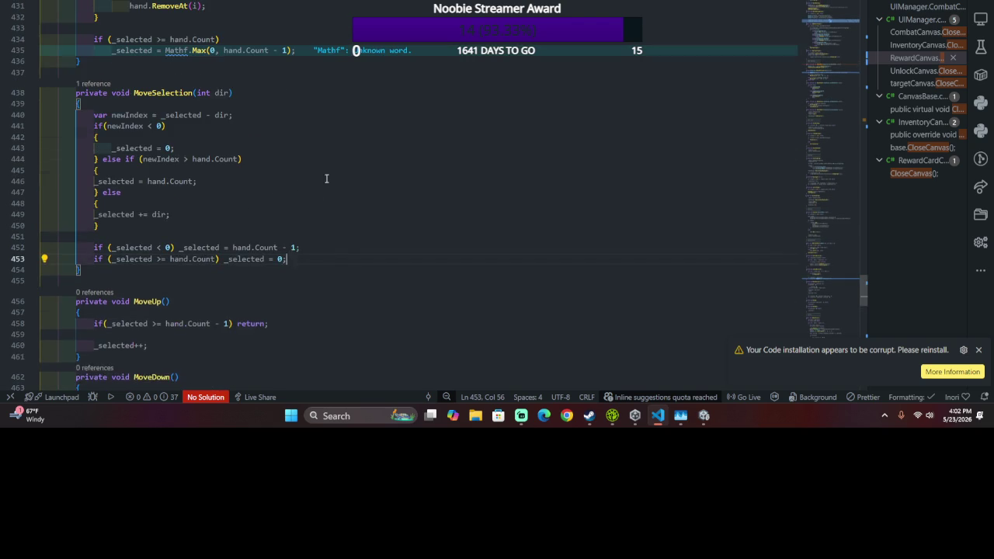
{"action": "left_click", "coordinate": [94, 115], "text": "shift"}
{"action": "type", "text": "if(di"}
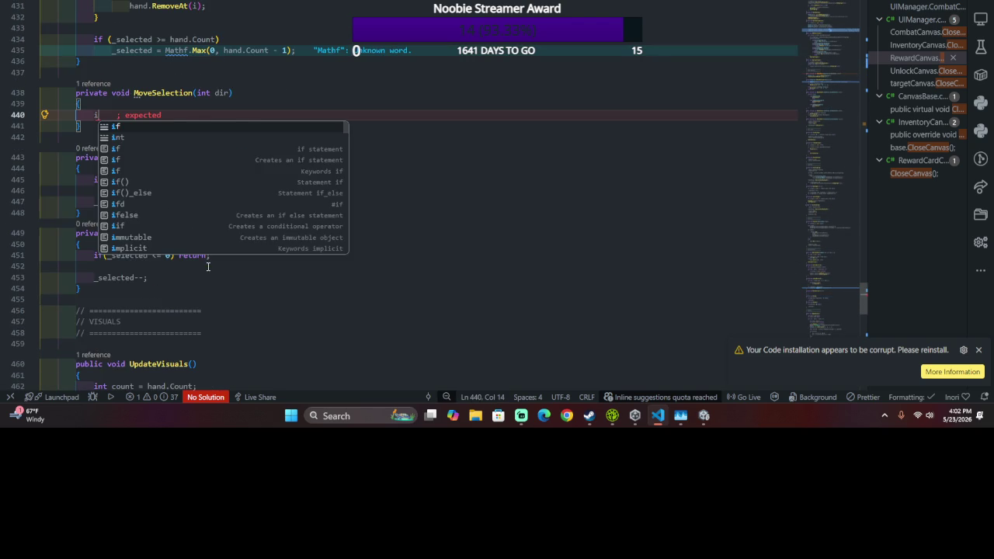
{"action": "type", "text": "r > "}
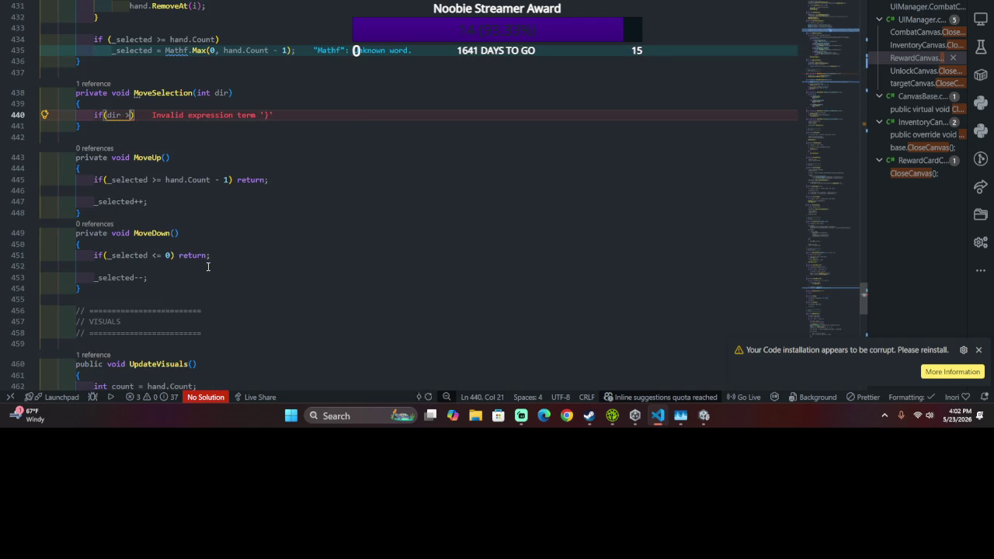
{"action": "type", "text": "0"}
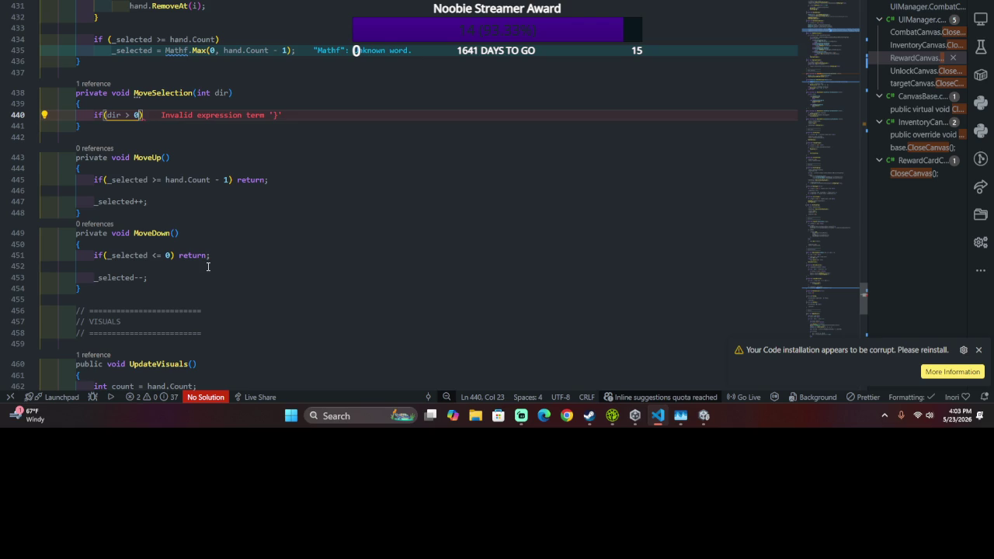
{"action": "type", "text": ")"}
{"action": "key", "text": "Return"}
{"action": "type", "text": "{"}
{"action": "key", "text": "Return"}
{"action": "type", "text": "Move"}
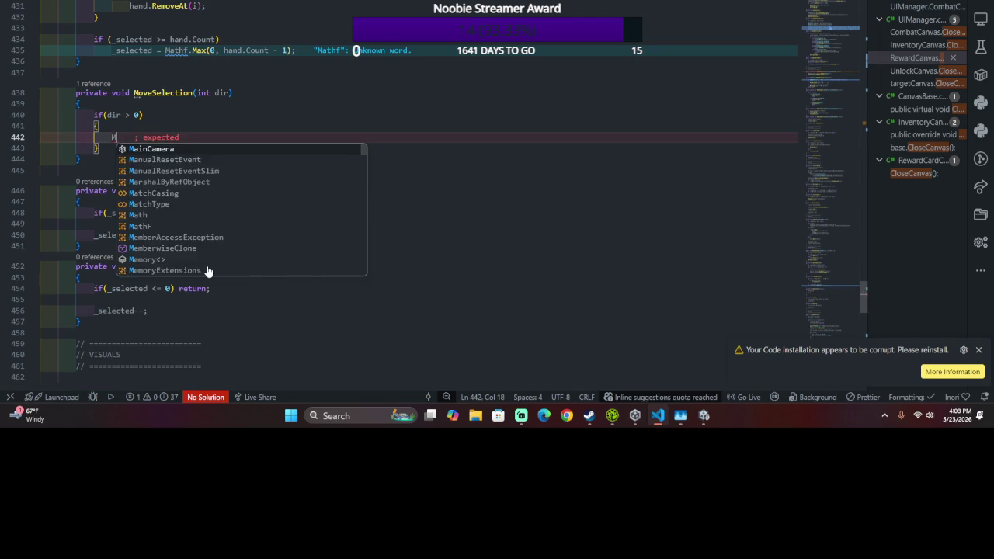
{"action": "key", "text": "Tab"}
{"action": "type", "text": "();"}
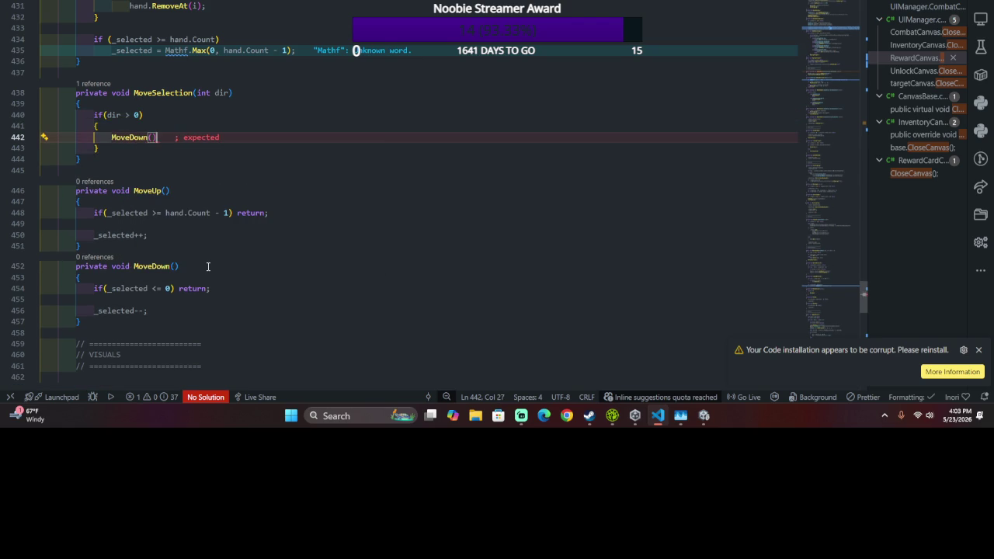
- Add an else-if (dir > 0) branch calling MoveUp(), then save and switch to Unity
{"action": "key", "text": "Down"}
{"action": "type", "text": "else "}
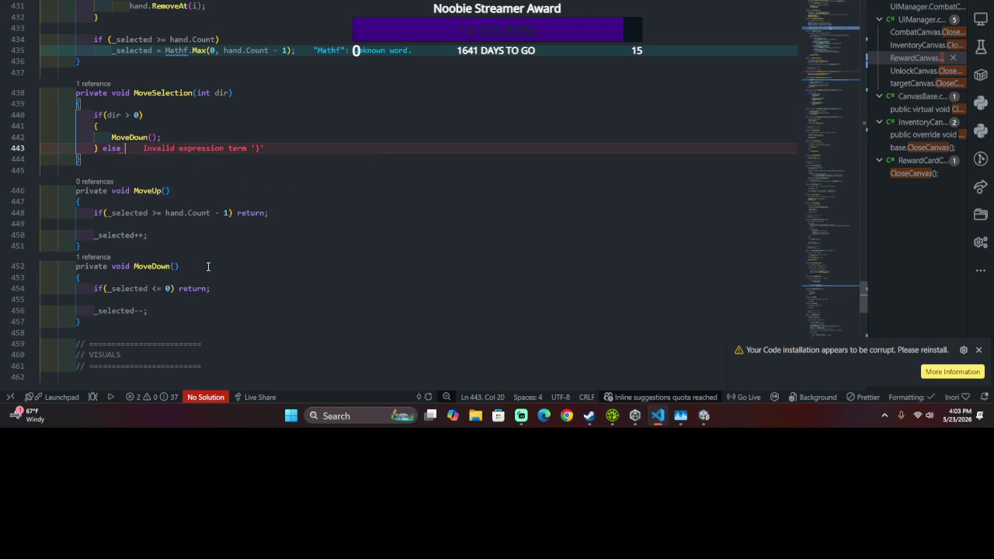
{"action": "type", "text": "if (dir > 0"}
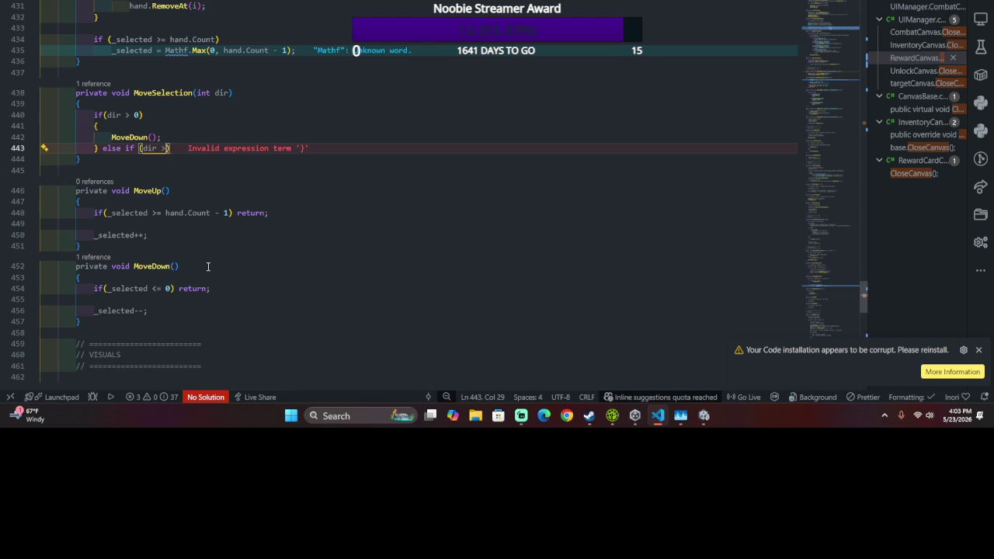
{"action": "type", "text": ") {"}
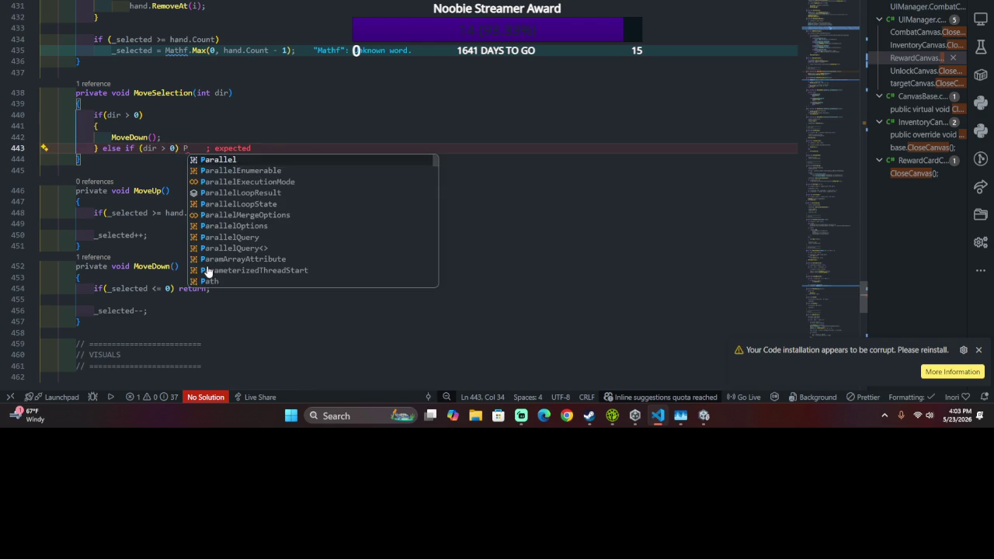
{"action": "key", "text": "Return"}
{"action": "type", "text": "Mo"}
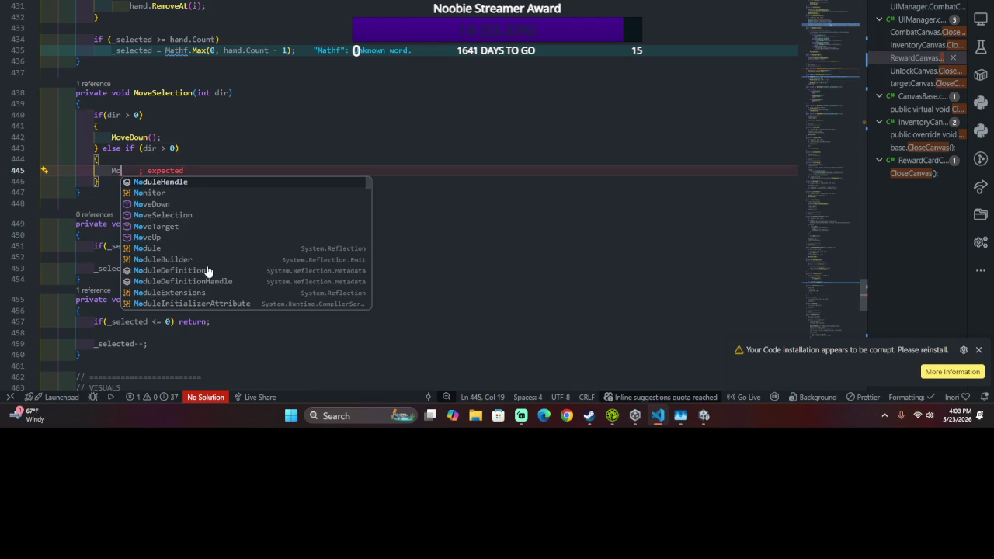
{"action": "type", "text": "veUp"}
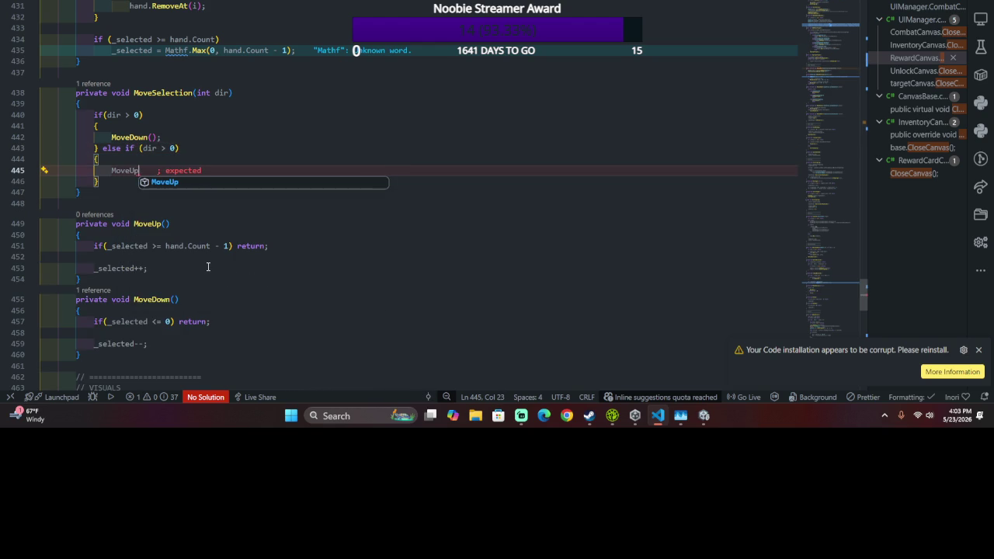
{"action": "type", "text": "();"}
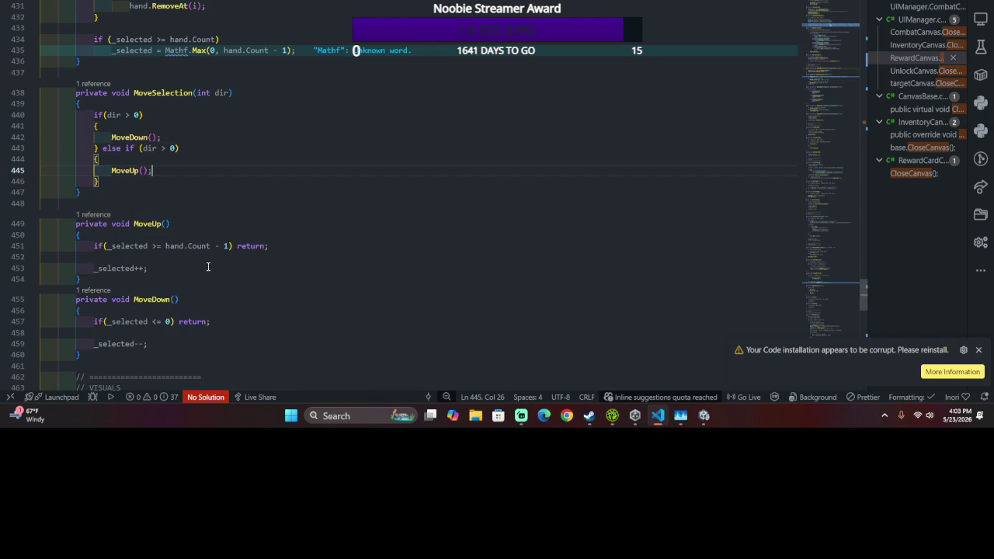
{"action": "key", "text": "ctrl+s"}
{"action": "key", "text": "alt+Tab"}
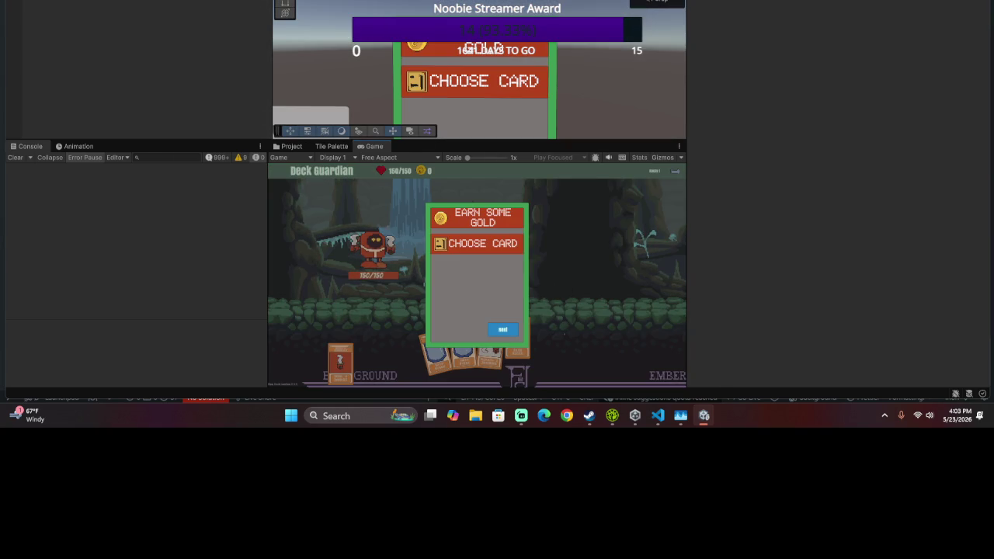
- Test the d move input on the reward panel, then restart play to reach the card battle
{"action": "key", "text": "d"}
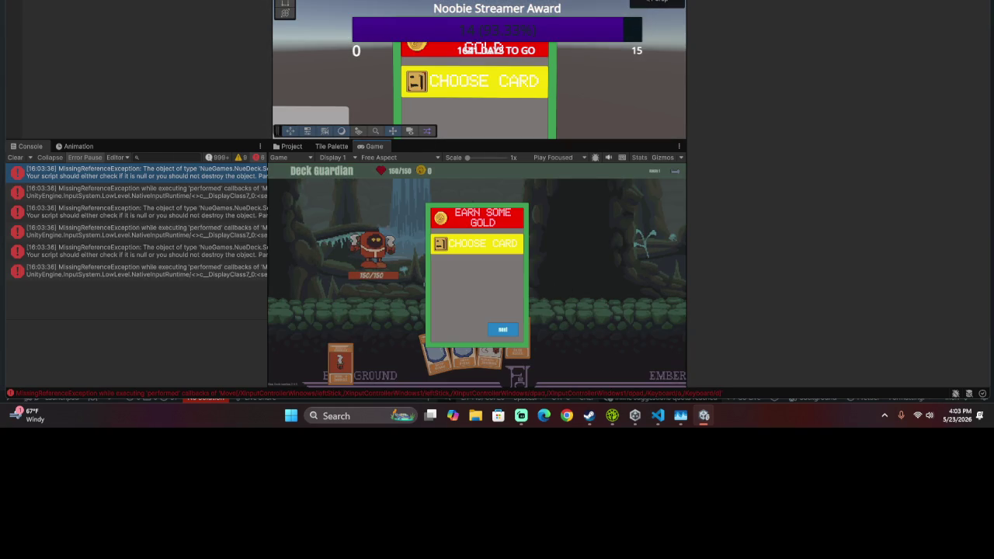
{"action": "key", "text": "ctrl+p"}
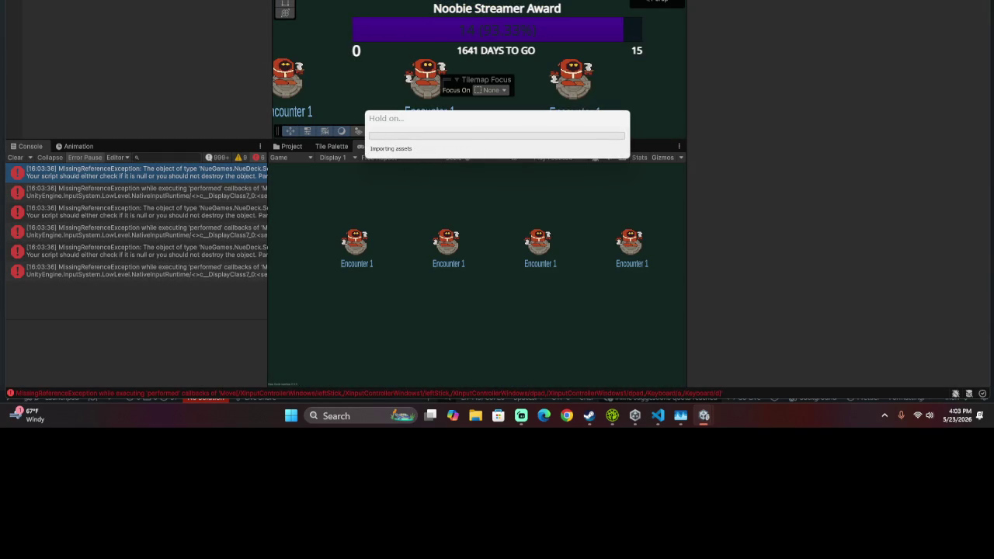
{"action": "key", "text": "ctrl+p"}
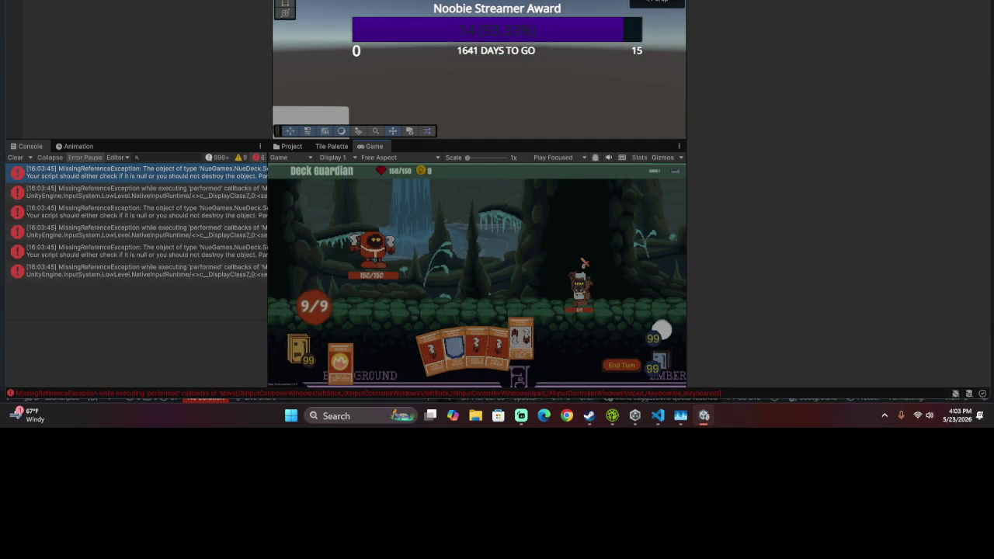
{"action": "key", "text": "ctrl+p"}
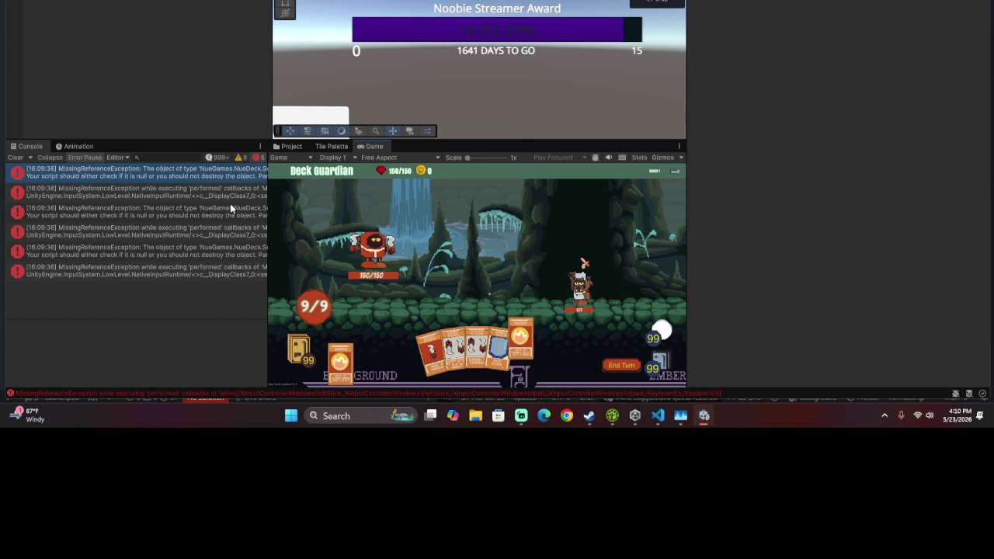
- Show the error stack traces and select the first four MissingReferenceException entries to copy
{"action": "left_click", "coordinate": [218, 274]}
{"action": "mouse_move", "coordinate": [225, 174]}
{"action": "left_mouse_down"}
{"action": "mouse_move", "coordinate": [216, 232]}
{"action": "mouse_move", "coordinate": [228, 272]}
{"action": "left_mouse_up"}
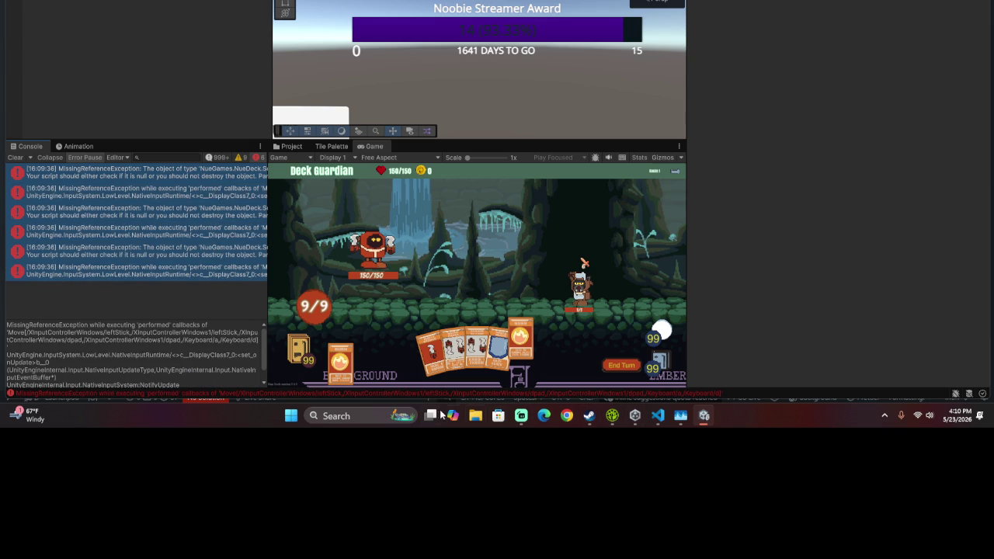
{"action": "left_click", "coordinate": [291, 416]}
- Launch ChatGPT and send the pasted stack trace with 'why am i getting these errors'
{"action": "type", "text": "c"}
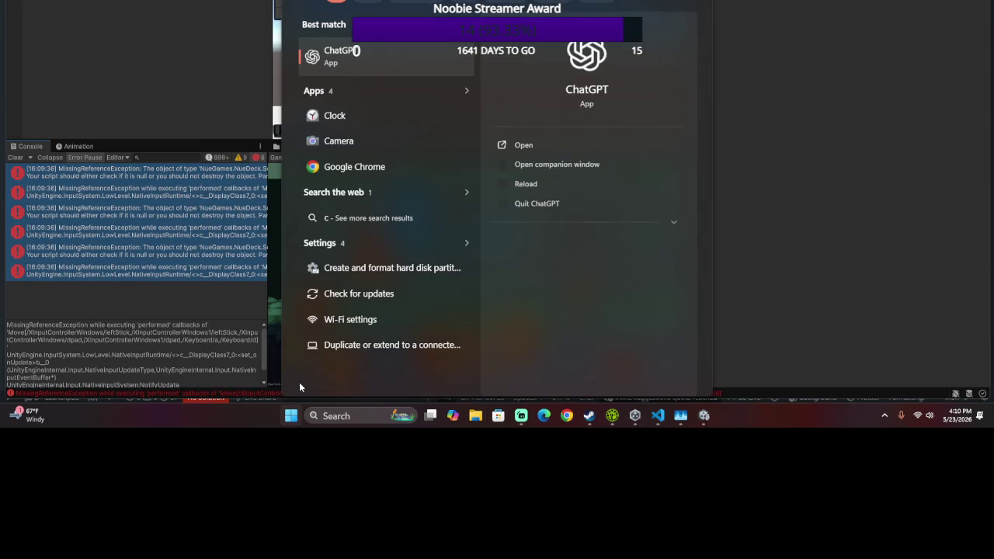
{"action": "key", "text": "Return"}
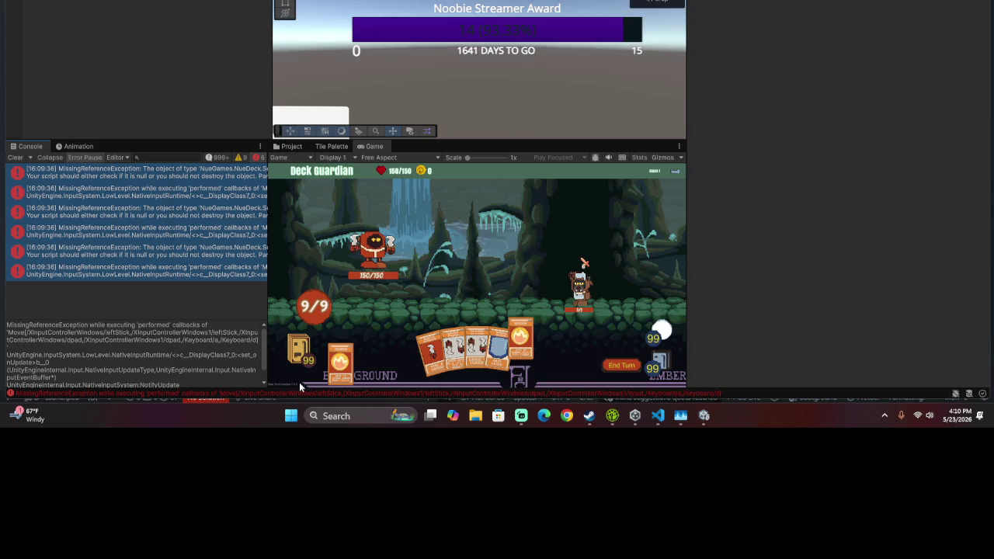
{"action": "key", "text": "ctrl+v"}
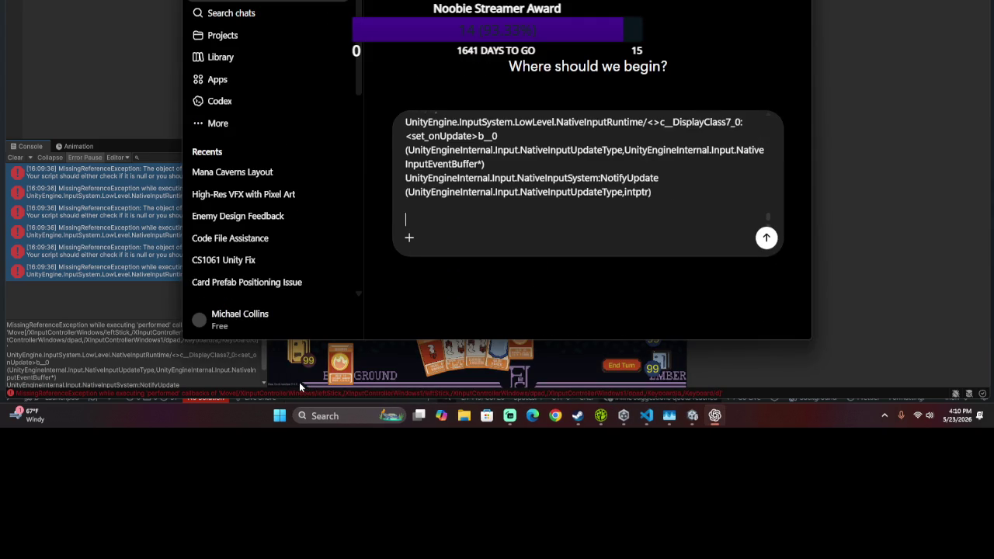
{"action": "type", "text": "why am "}
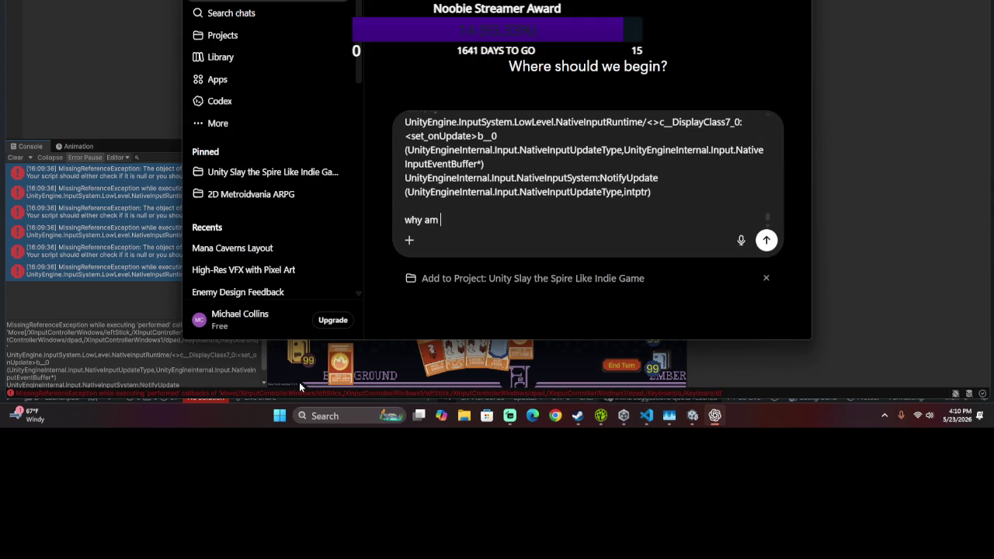
{"action": "type", "text": "i getting these err"}
{"action": "type", "text": "ors"}
{"action": "key", "text": "Return"}
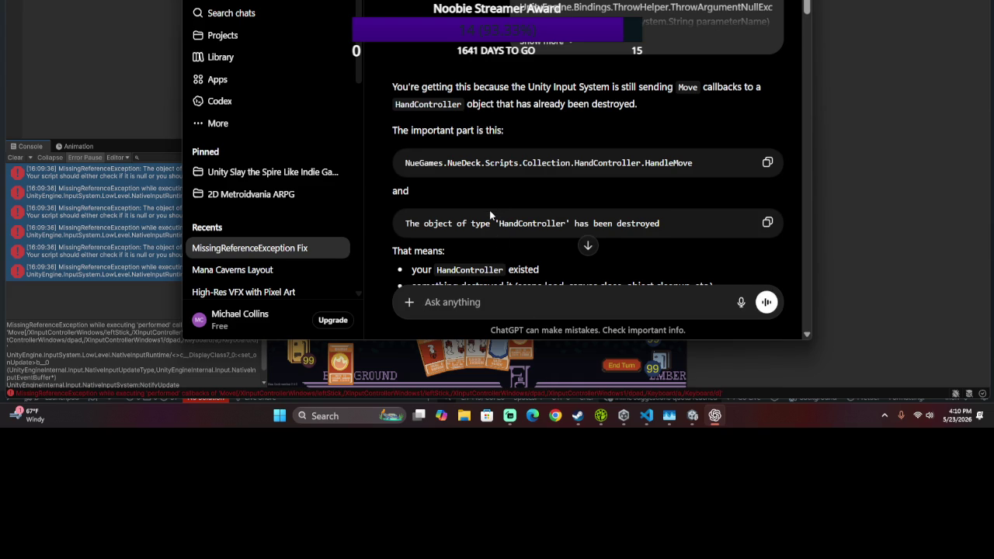
- Scroll to the suggested fix and select its OnDisable method with StopAllCoroutines()
{"action": "scroll", "coordinate": [489, 210], "scroll_direction": "down", "scroll_amount": 1}
{"action": "scroll", "coordinate": [471, 210], "scroll_direction": "down", "scroll_amount": 2}
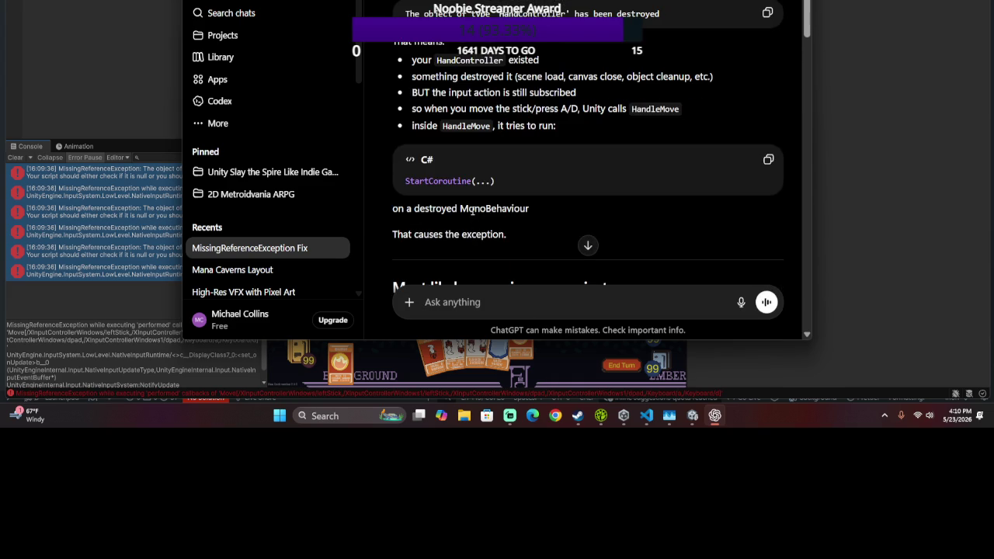
{"action": "scroll", "coordinate": [471, 209], "scroll_direction": "down", "scroll_amount": 1}
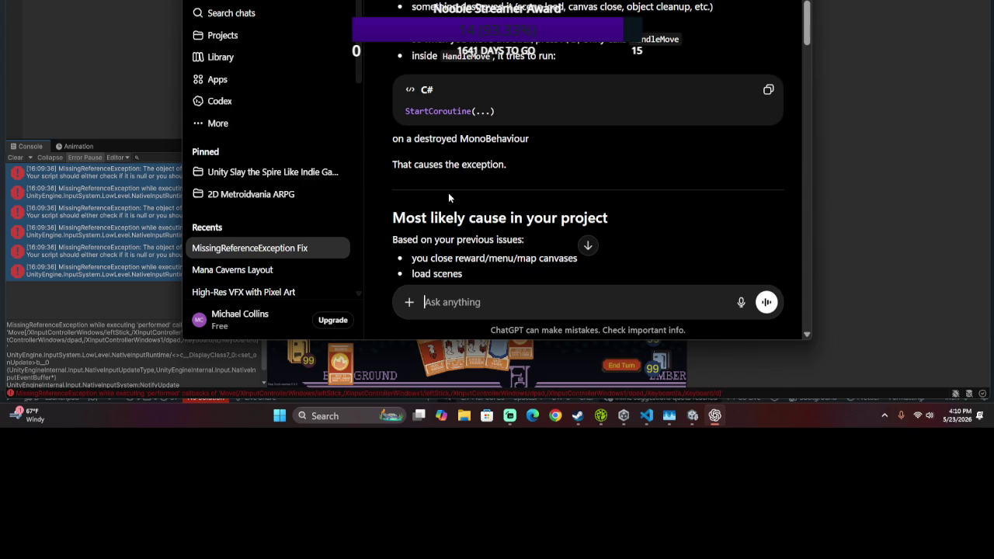
{"action": "scroll", "coordinate": [448, 192], "scroll_direction": "down", "scroll_amount": 1}
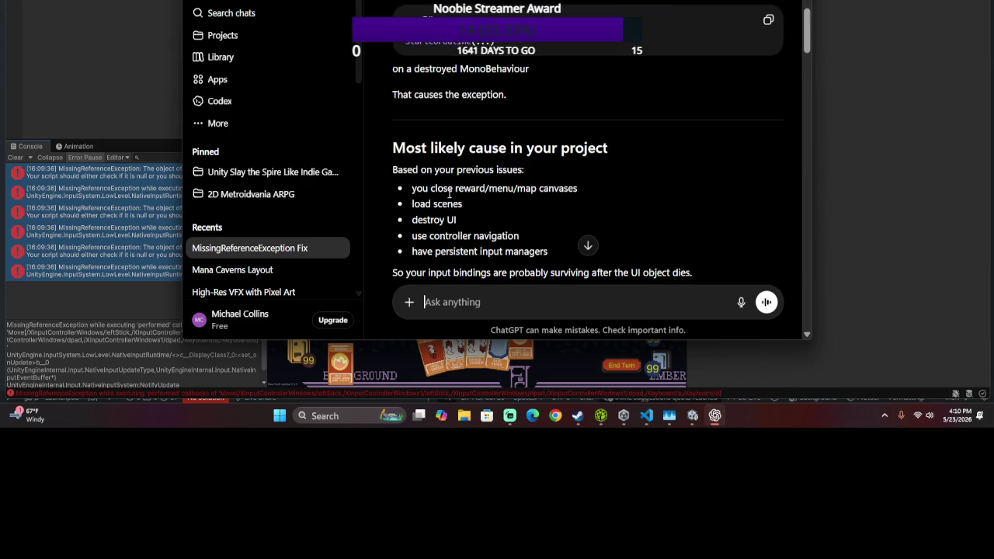
{"action": "scroll", "coordinate": [448, 193], "scroll_direction": "down", "scroll_amount": 1}
{"action": "scroll", "coordinate": [448, 197], "scroll_direction": "up", "scroll_amount": 2}
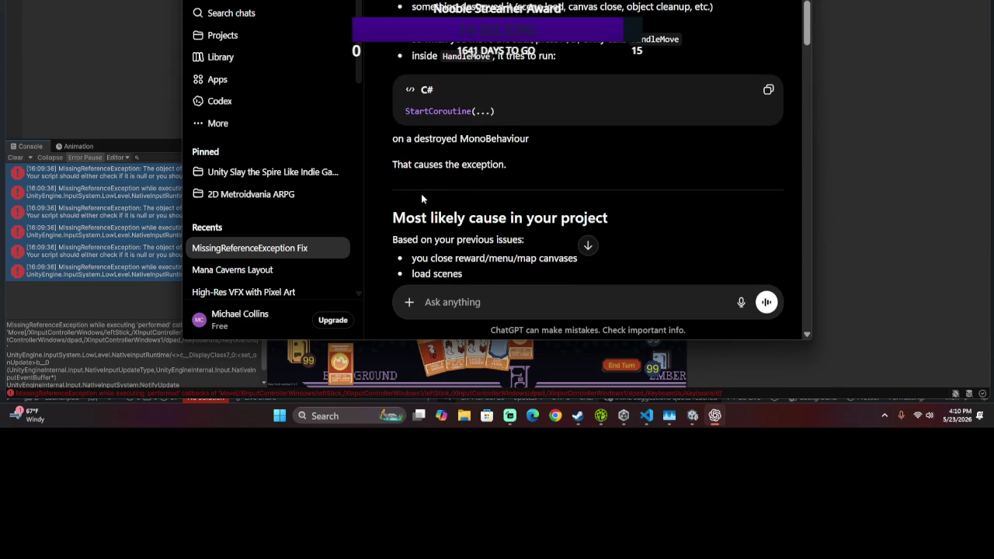
{"action": "scroll", "coordinate": [397, 198], "scroll_direction": "down", "scroll_amount": 3}
{"action": "scroll", "coordinate": [397, 198], "scroll_direction": "down", "scroll_amount": 2}
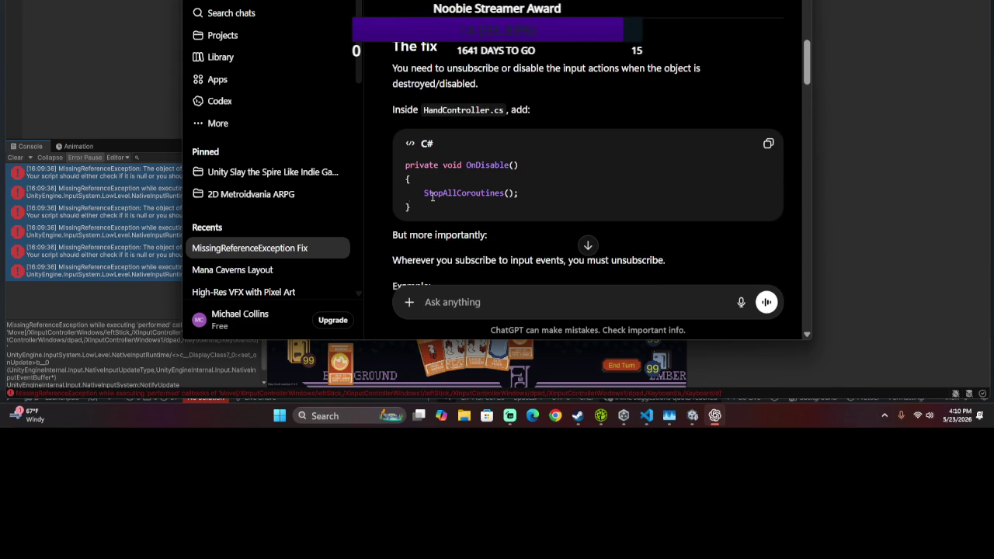
{"action": "left_click_drag", "start_coordinate": [554, 181], "coordinate": [554, 191]}
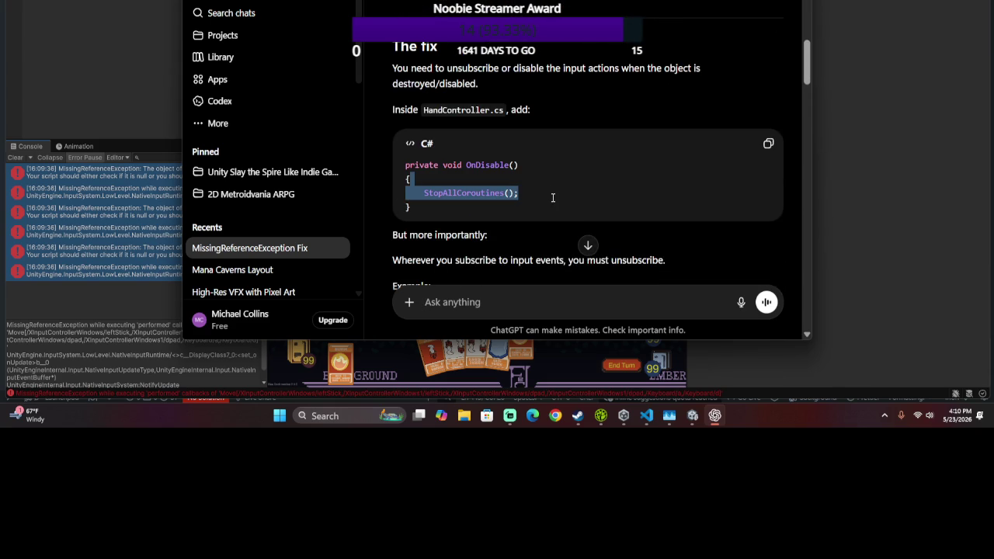
{"action": "left_click_drag", "start_coordinate": [552, 204], "coordinate": [363, 143]}
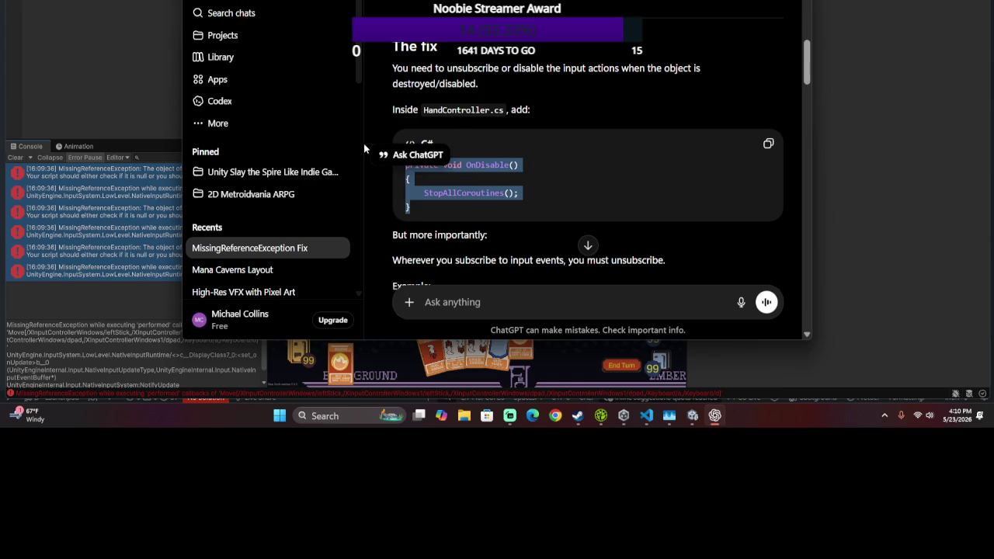
{"action": "key", "text": "alt+Tab"}
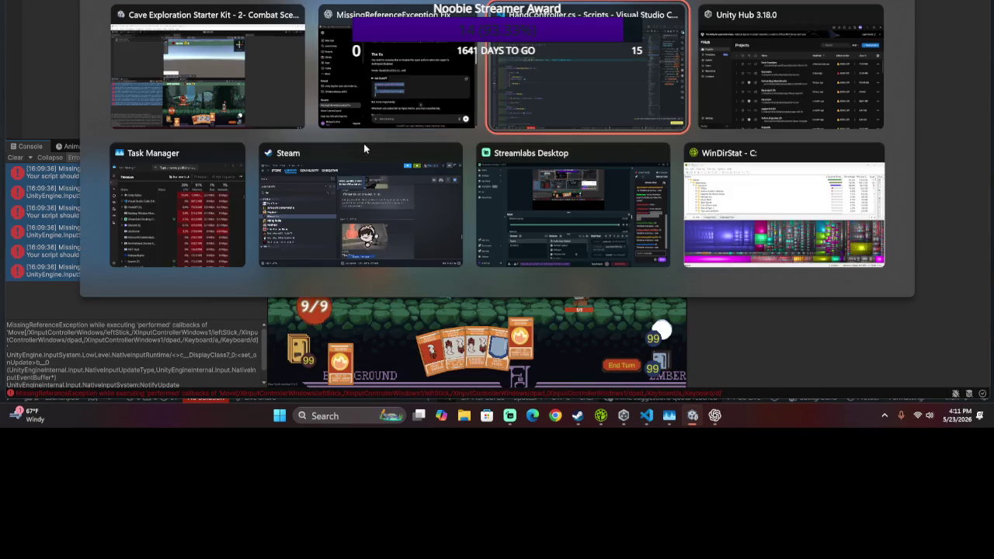
- Paste the OnDisable method at line 437 and playtest it in Unity
{"action": "left_click", "coordinate": [295, 69]}
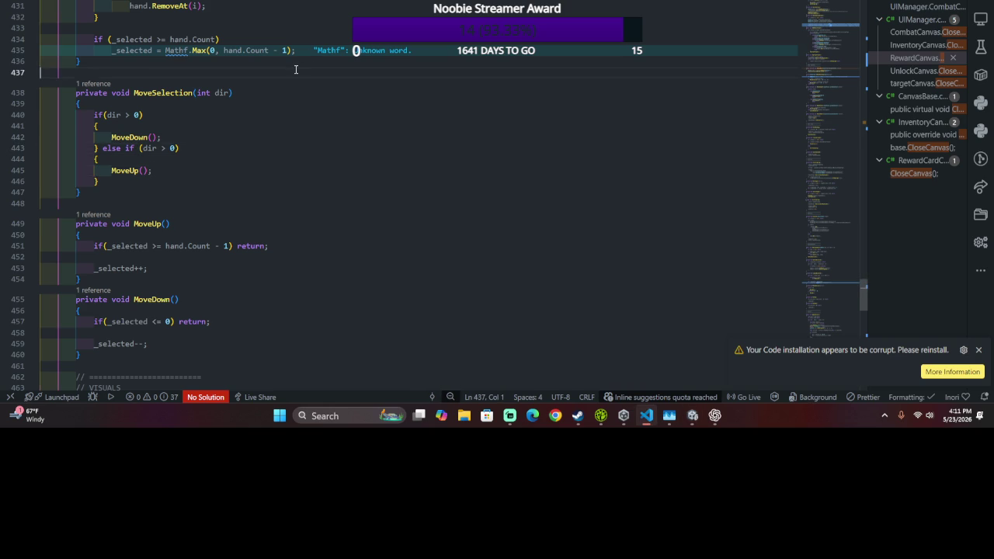
{"action": "type", "text": "private void OnDisable() {     StopAllCoroutines(); }"}
{"action": "key", "text": "alt+Tab"}
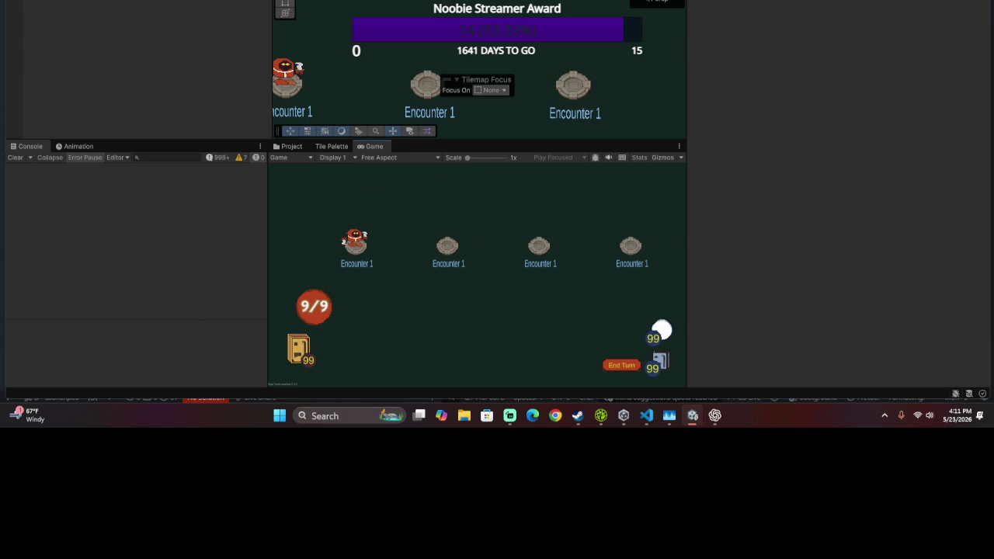
{"action": "key", "text": "d"}
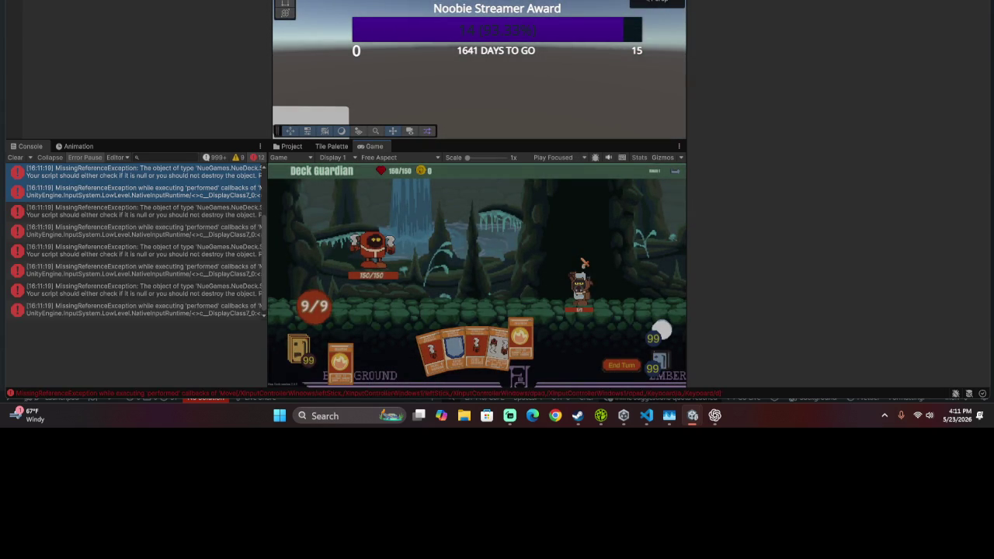
{"action": "key", "text": "ctrl+p"}
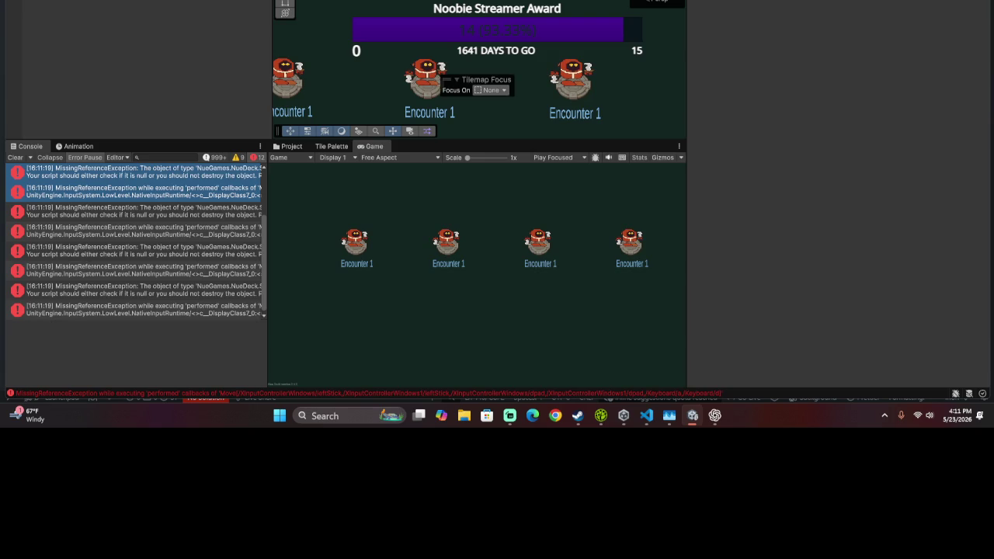
- Back in HandController.cs, delete the pasted OnDisable method again
{"action": "key", "text": "alt+Tab"}
{"action": "scroll", "coordinate": [402, 95], "scroll_direction": "up", "scroll_amount": 8}
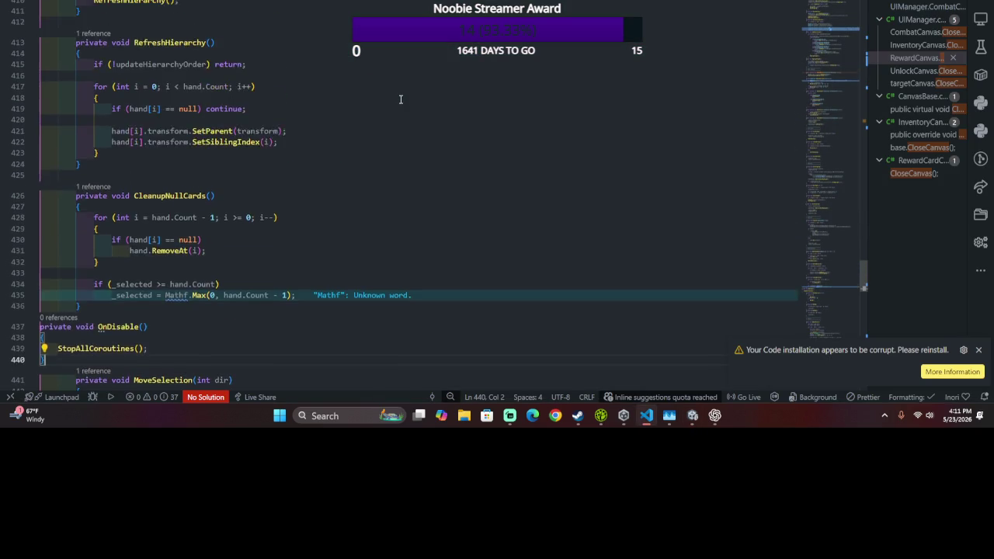
{"action": "scroll", "coordinate": [398, 101], "scroll_direction": "down", "scroll_amount": 5}
{"action": "mouse_move", "coordinate": [158, 219]}
{"action": "left_mouse_down"}
{"action": "mouse_move", "coordinate": [211, 173]}
{"action": "mouse_move", "coordinate": [313, 177]}
{"action": "left_mouse_up"}
{"action": "key", "text": "BackSpace"}
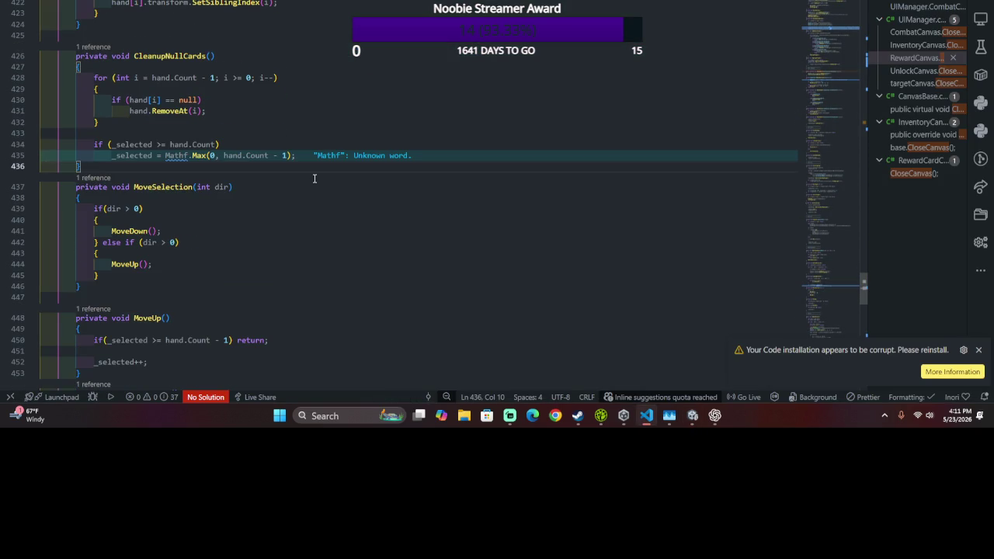
{"action": "scroll", "coordinate": [314, 179], "scroll_direction": "up", "scroll_amount": 15}
{"action": "scroll", "coordinate": [315, 178], "scroll_direction": "up", "scroll_amount": 20}
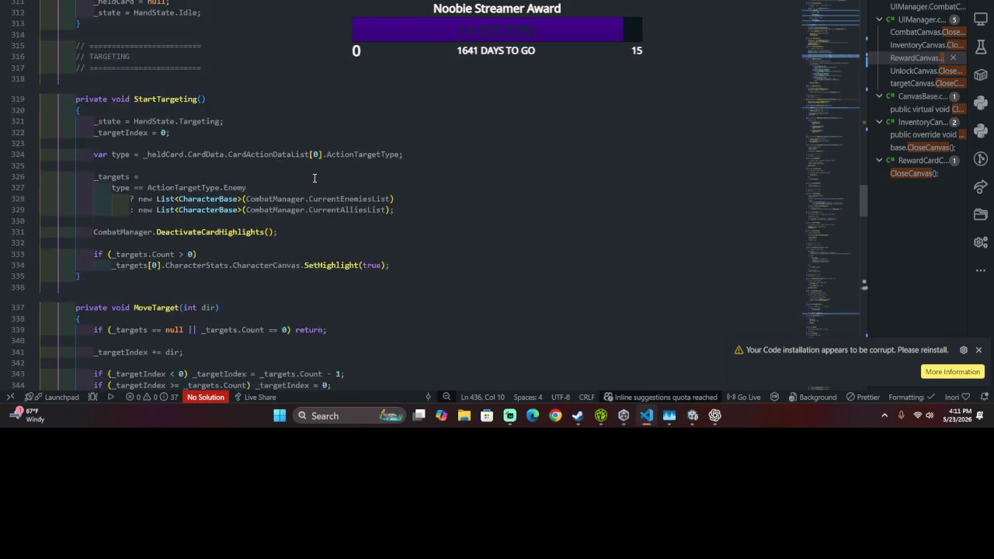
- Make OnMovePerformed return void and drop the StartCoroutine wrapper on line 231
{"action": "left_click", "coordinate": [314, 178]}
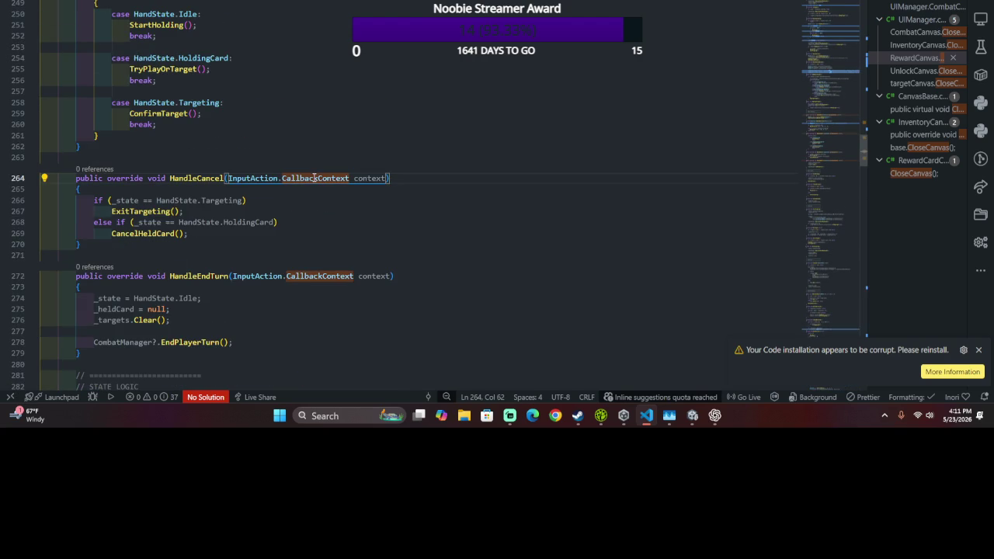
{"action": "left_click_drag", "start_coordinate": [313, 178], "coordinate": [316, 178]}
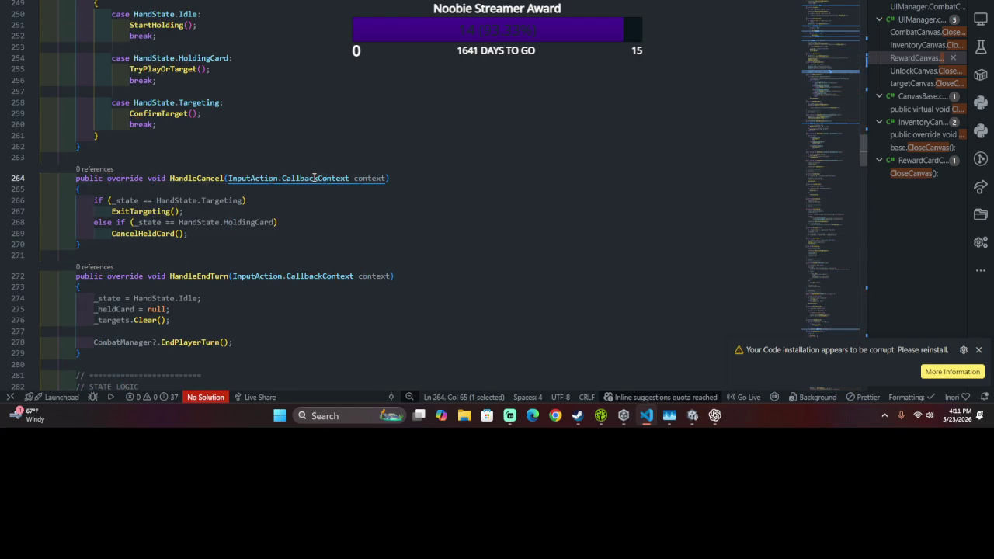
{"action": "scroll", "coordinate": [314, 178], "scroll_direction": "down", "scroll_amount": 3}
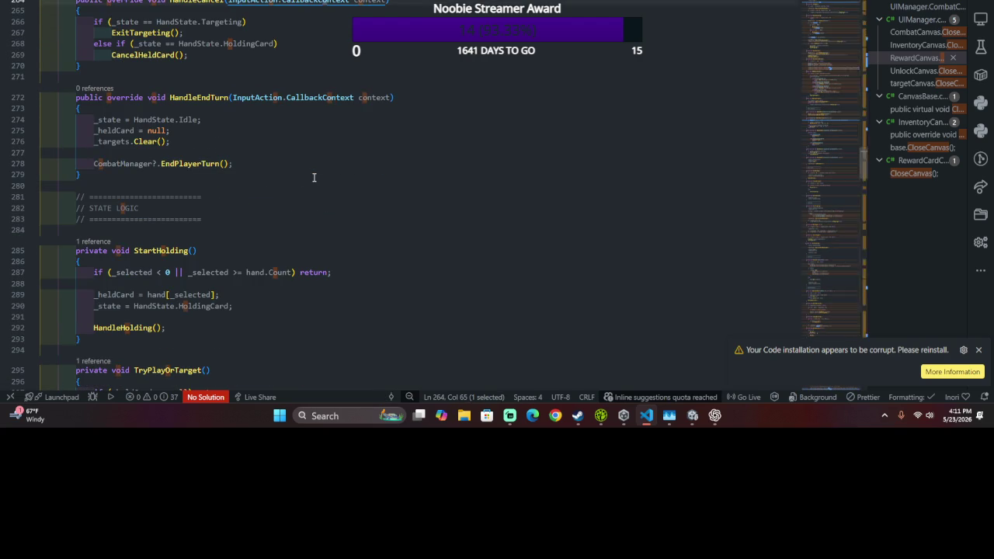
{"action": "scroll", "coordinate": [272, 198], "scroll_direction": "up", "scroll_amount": 3}
{"action": "left_click", "coordinate": [274, 231]}
{"action": "left_click", "coordinate": [318, 325]}
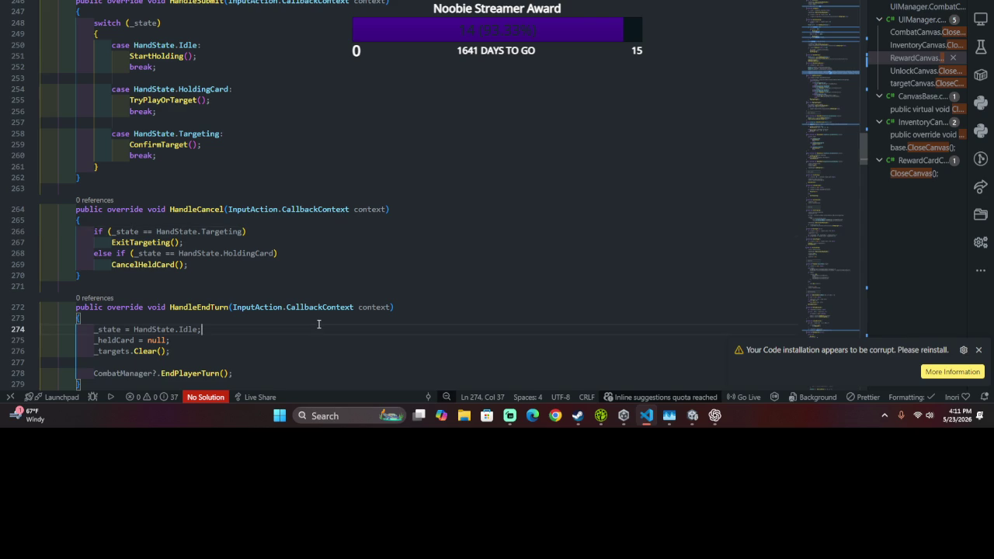
{"action": "scroll", "coordinate": [314, 299], "scroll_direction": "up", "scroll_amount": 4}
{"action": "scroll", "coordinate": [315, 299], "scroll_direction": "up", "scroll_amount": 1}
{"action": "double_click", "coordinate": [159, 140]}
{"action": "type", "text": "void"}
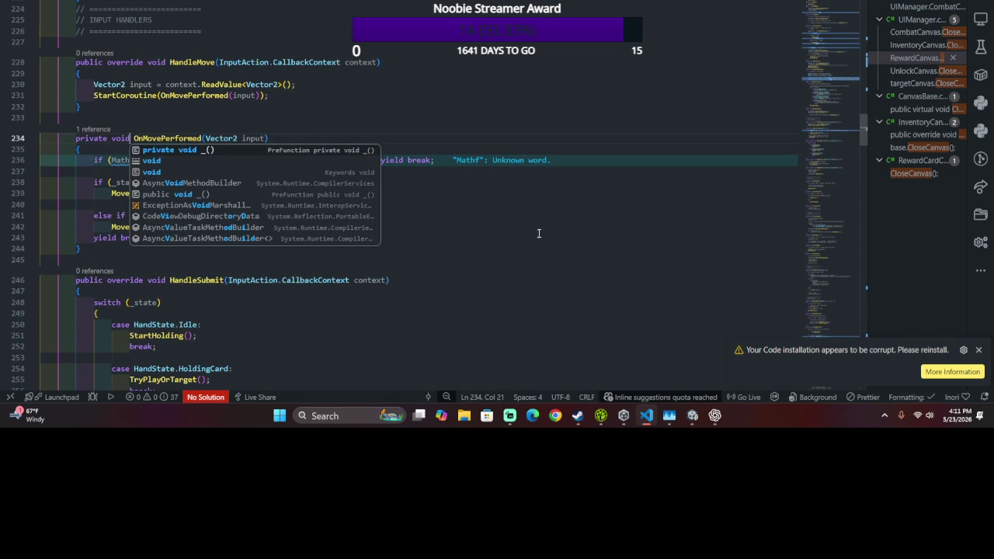
{"action": "key", "text": "Escape"}
{"action": "double_click", "coordinate": [124, 94]}
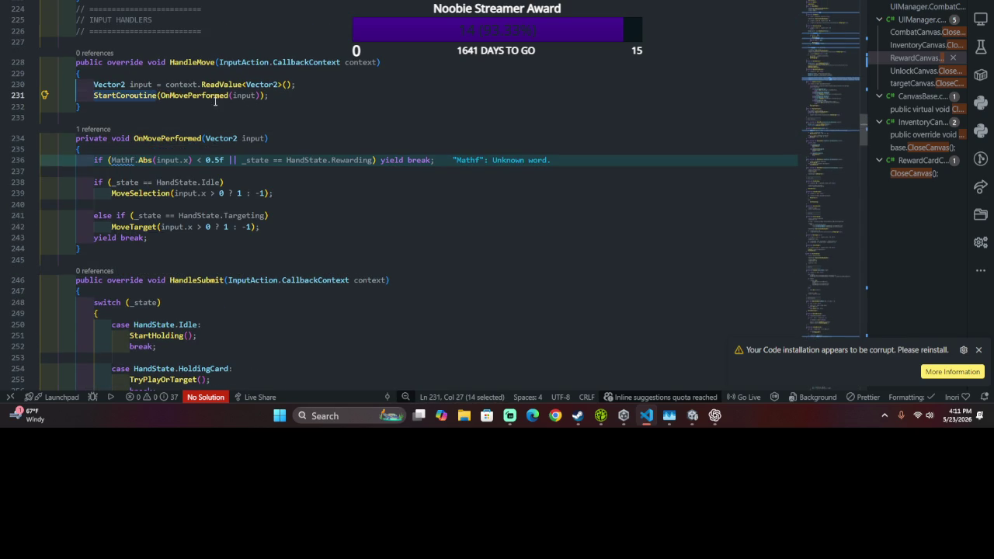
{"action": "key", "text": "BackSpace"}
{"action": "key", "text": "Delete"}
{"action": "key", "text": "End"}
{"action": "key", "text": "Left"}
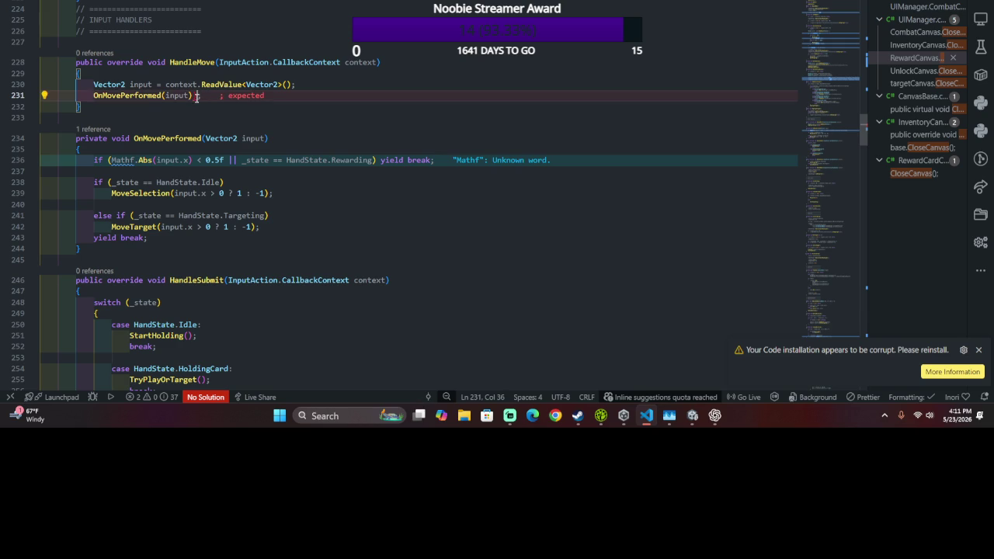
{"action": "key", "text": "BackSpace"}
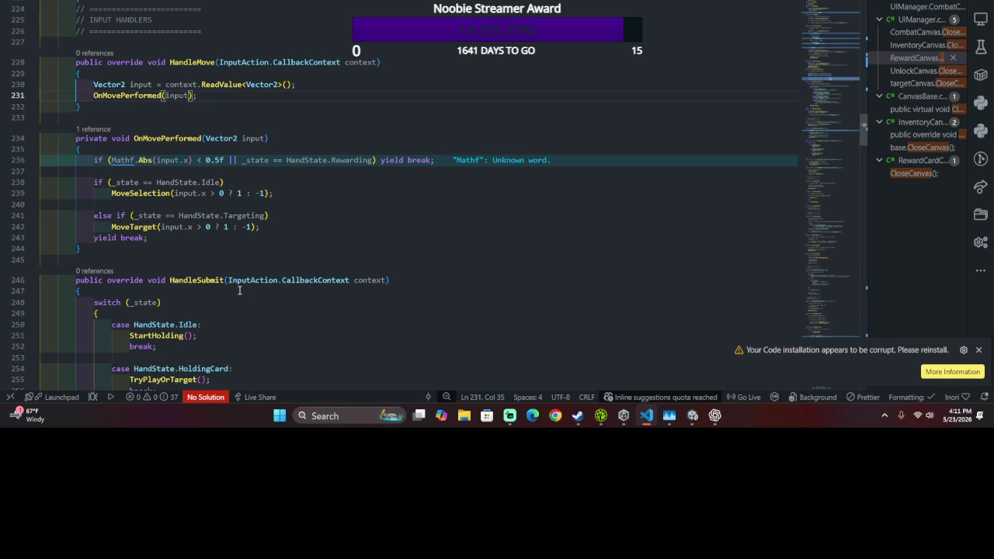
- Replace the yield break statements on lines 236 and 243 with return, save, and switch to Unity
{"action": "left_click_drag", "start_coordinate": [381, 160], "coordinate": [428, 159]}
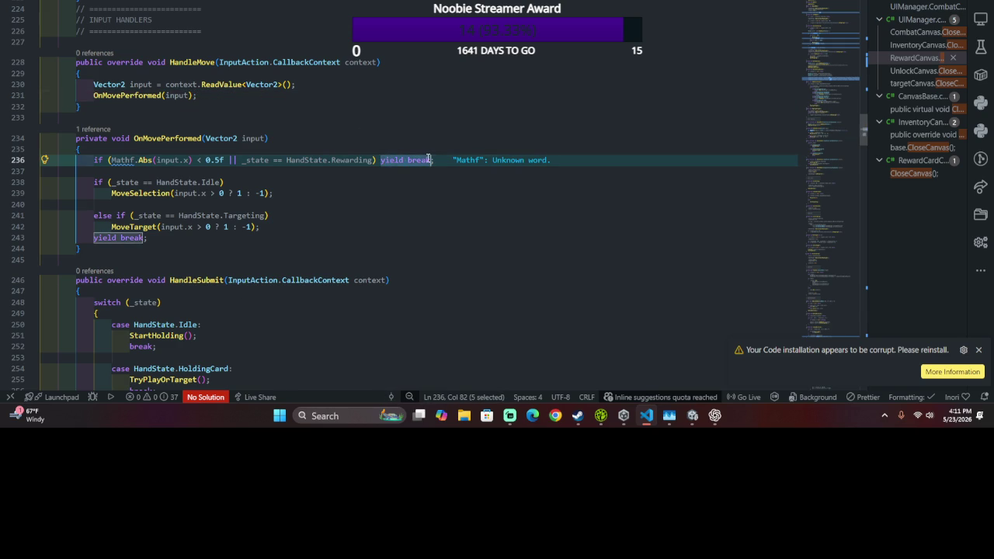
{"action": "type", "text": "return"}
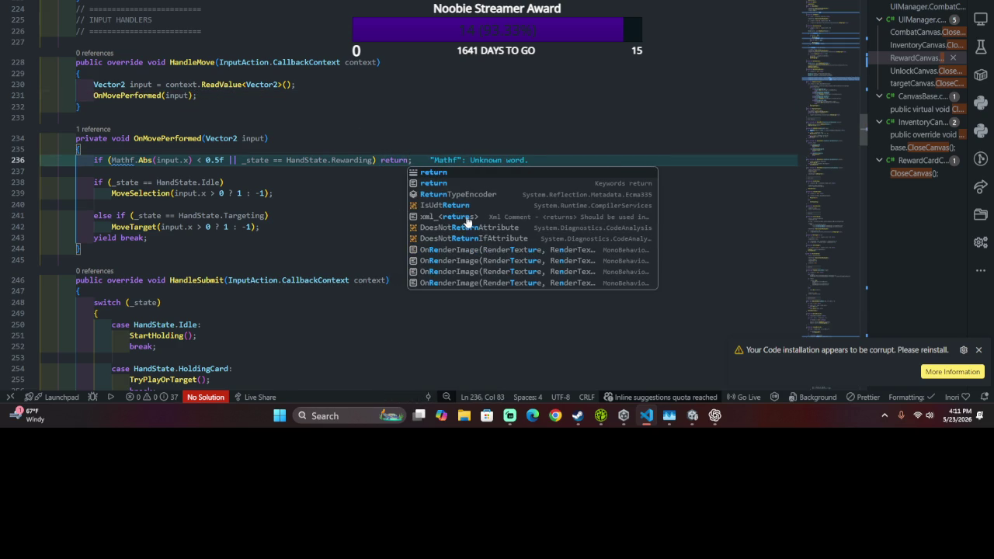
{"action": "left_click_drag", "start_coordinate": [94, 237], "coordinate": [146, 238]}
{"action": "type", "text": "return"}
{"action": "key", "text": "BackSpace"}
{"action": "key", "text": "BackSpace"}
{"action": "key", "text": "BackSpace"}
{"action": "type", "text": "retu"}
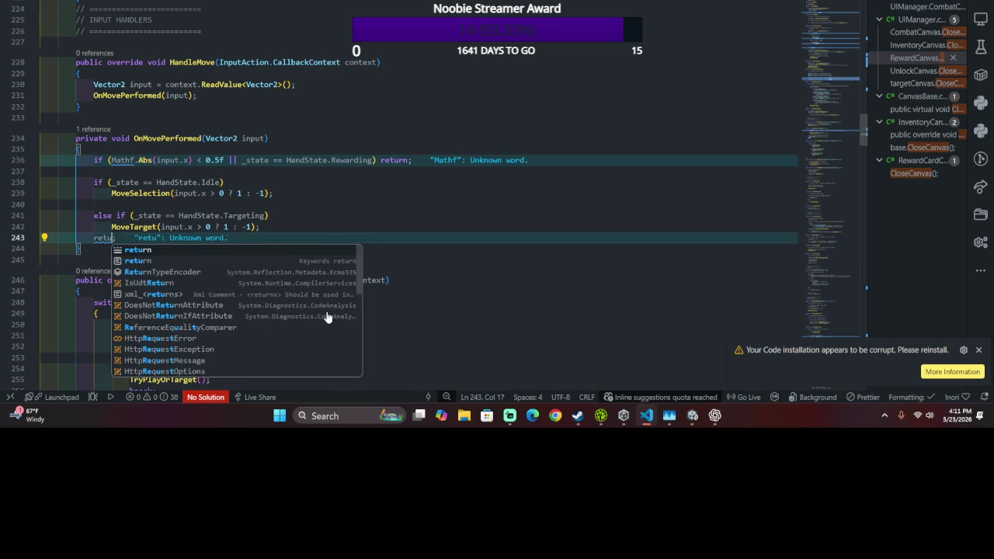
{"action": "type", "text": "rn;"}
{"action": "key", "text": "ctrl+s"}
{"action": "key", "text": "alt+Tab"}
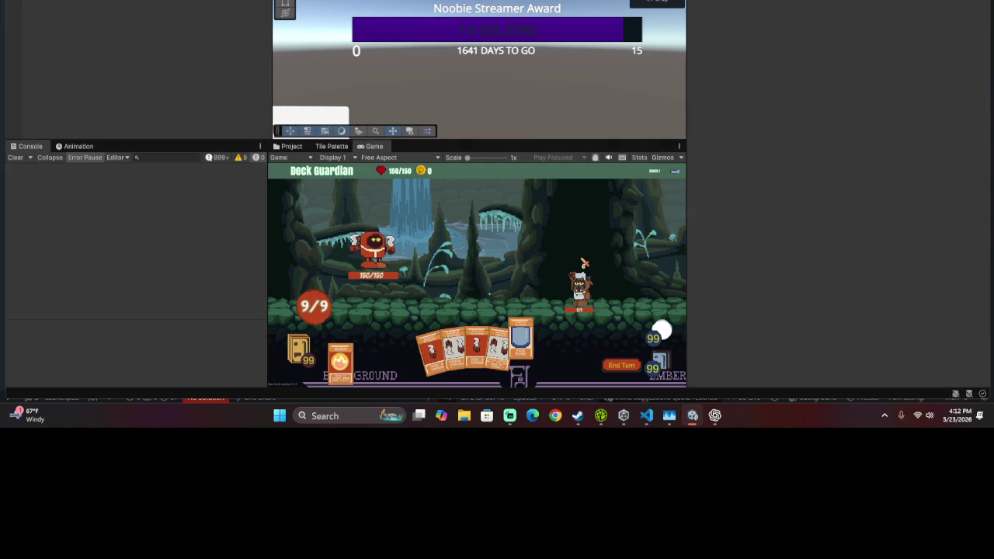
- Add print("handle move"); as the first line of HandleMove and save the script
{"action": "key", "text": "alt+Tab"}
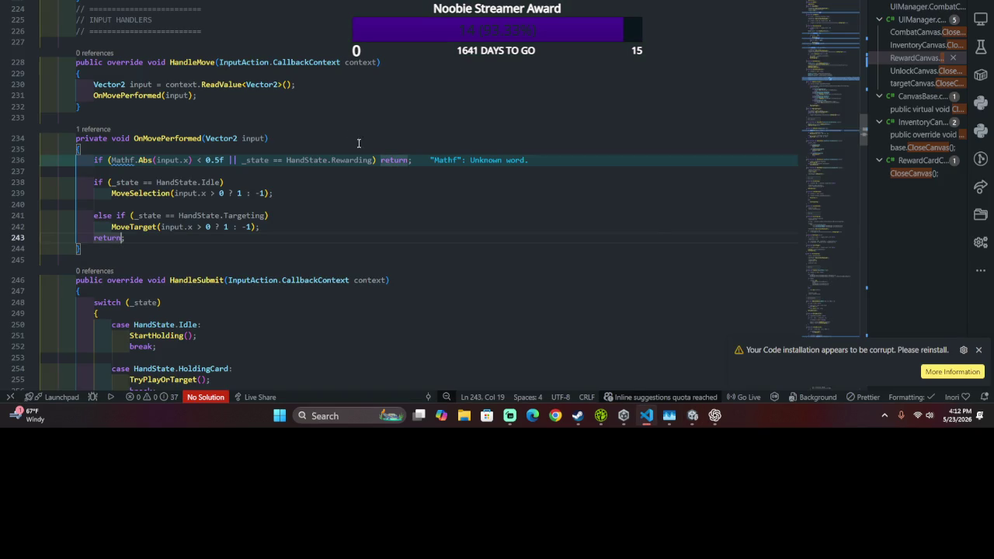
{"action": "scroll", "coordinate": [350, 135], "scroll_direction": "up", "scroll_amount": 3}
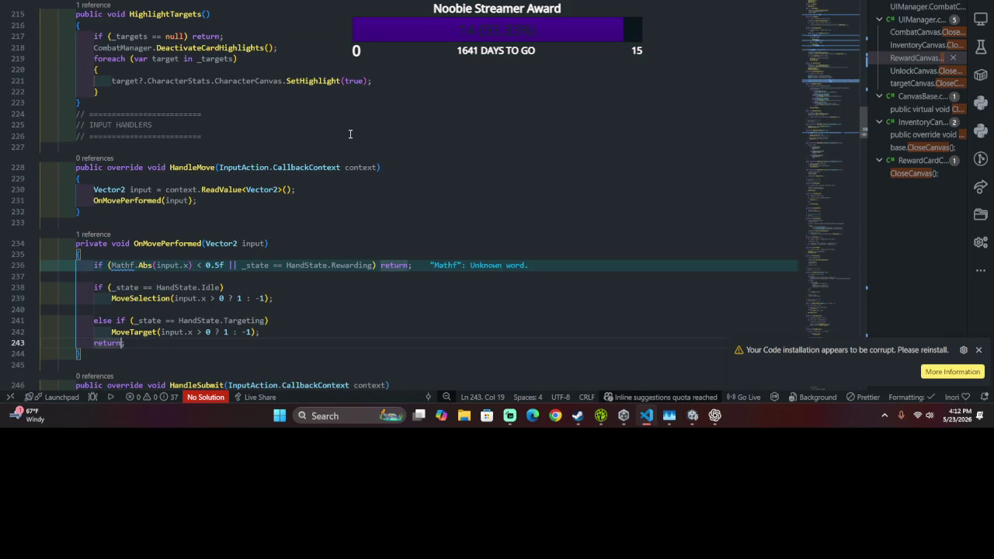
{"action": "scroll", "coordinate": [350, 134], "scroll_direction": "up", "scroll_amount": 1}
{"action": "scroll", "coordinate": [350, 135], "scroll_direction": "down", "scroll_amount": 3}
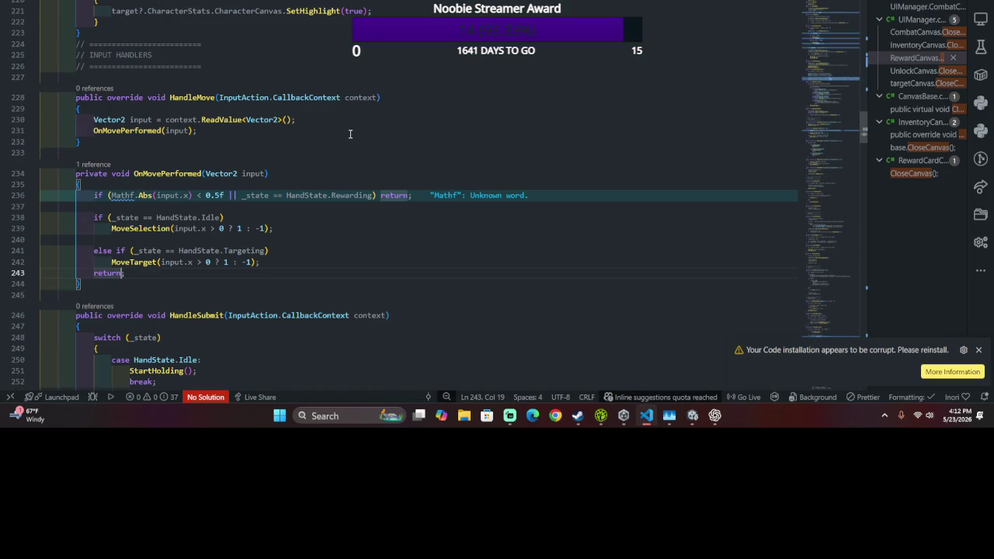
{"action": "scroll", "coordinate": [350, 135], "scroll_direction": "up", "scroll_amount": 10}
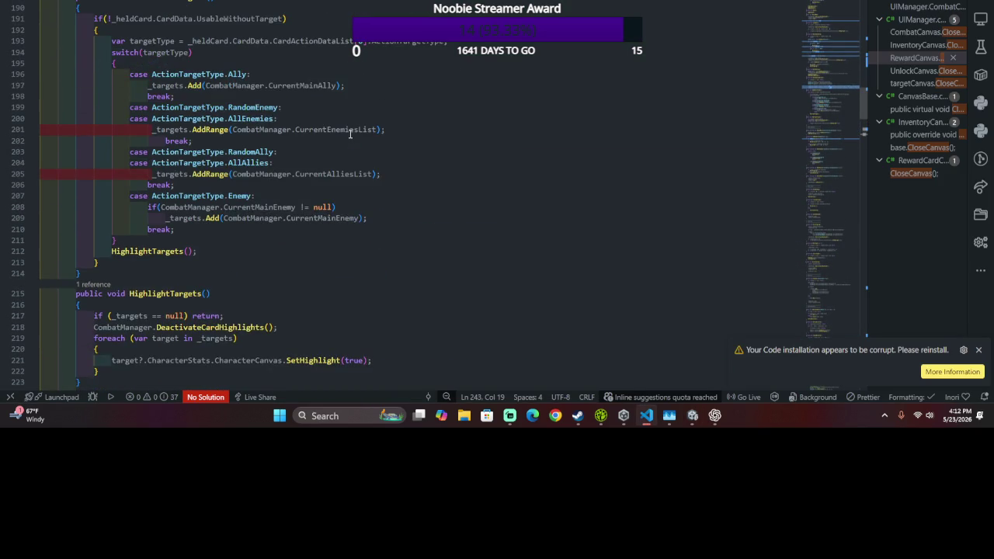
{"action": "scroll", "coordinate": [350, 134], "scroll_direction": "down", "scroll_amount": 6}
{"action": "scroll", "coordinate": [171, 93], "scroll_direction": "up", "scroll_amount": 14}
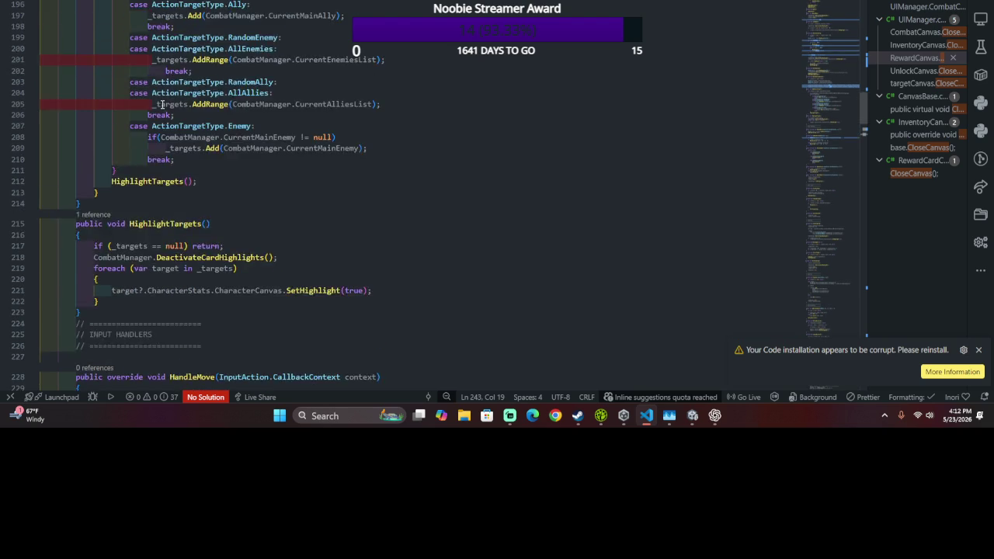
{"action": "scroll", "coordinate": [183, 104], "scroll_direction": "down", "scroll_amount": 18}
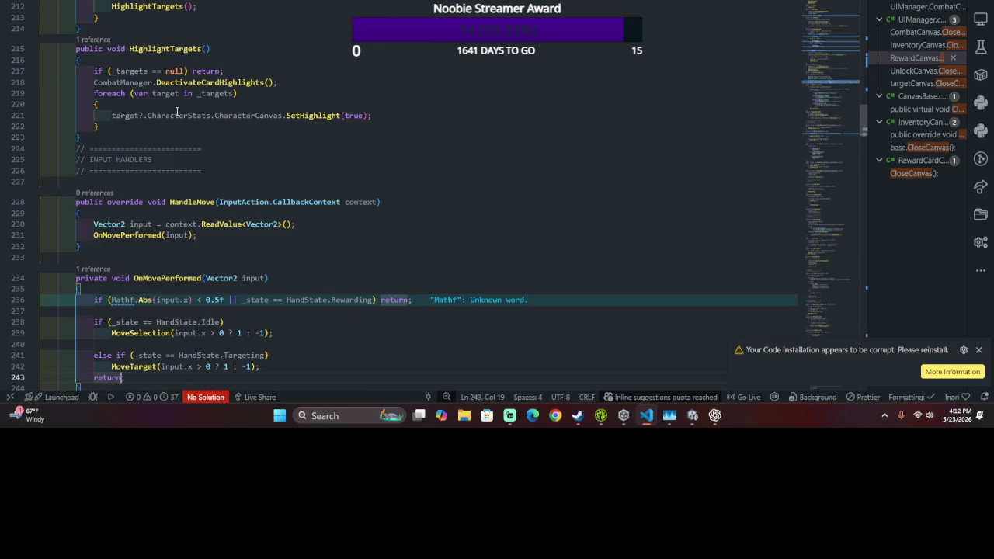
{"action": "left_click", "coordinate": [179, 112]}
{"action": "key", "text": "Return"}
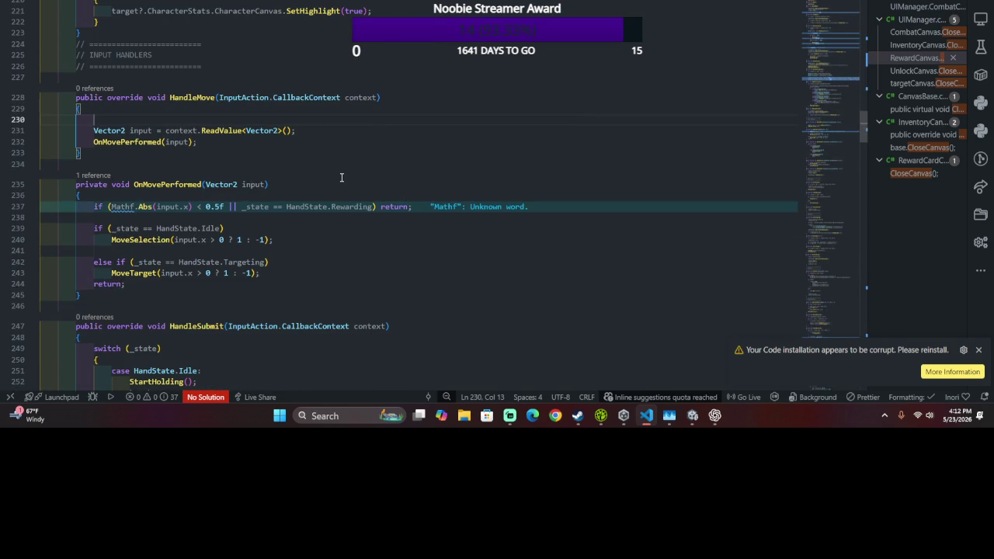
{"action": "type", "text": "prin"}
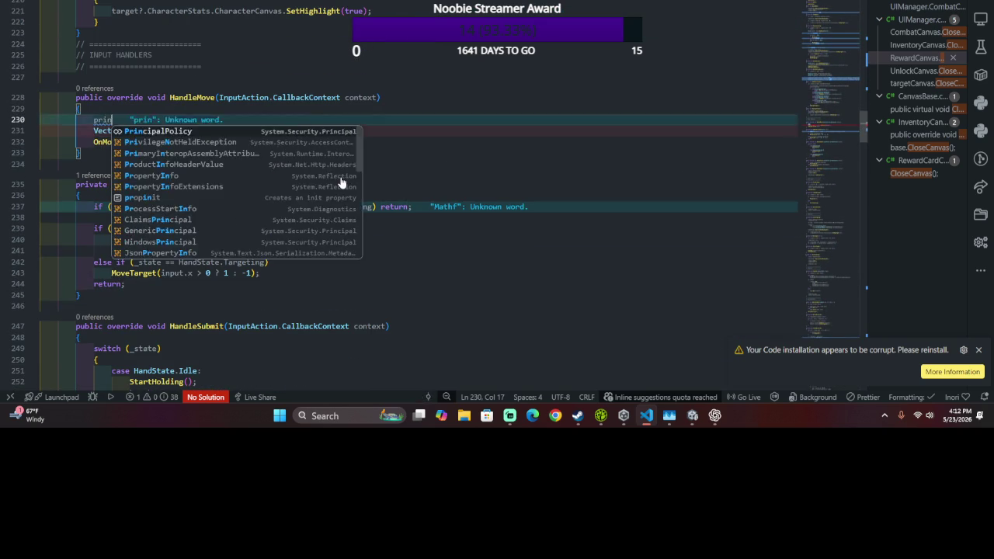
{"action": "type", "text": "t("}
{"action": "key", "text": "ctrl+z"}
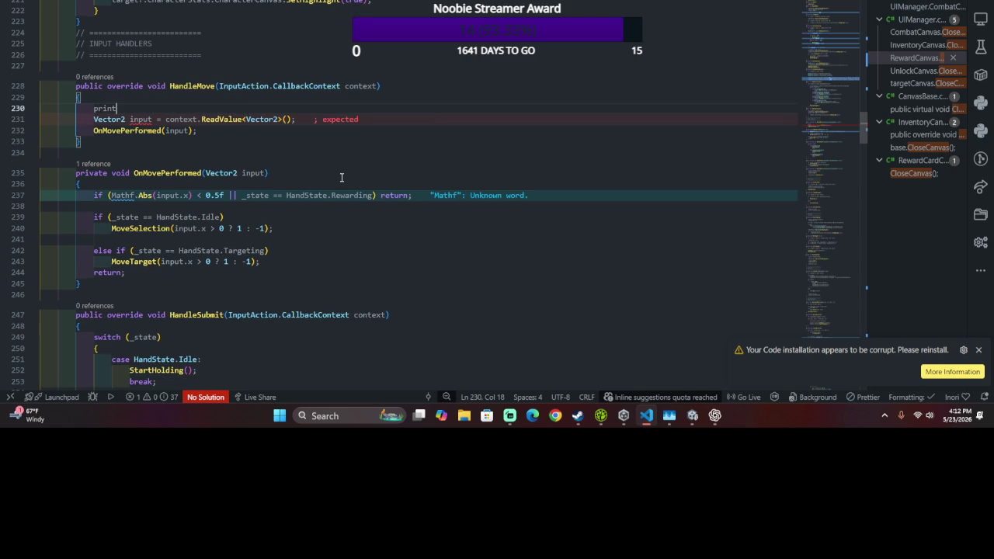
{"action": "type", "text": "\"handle move"}
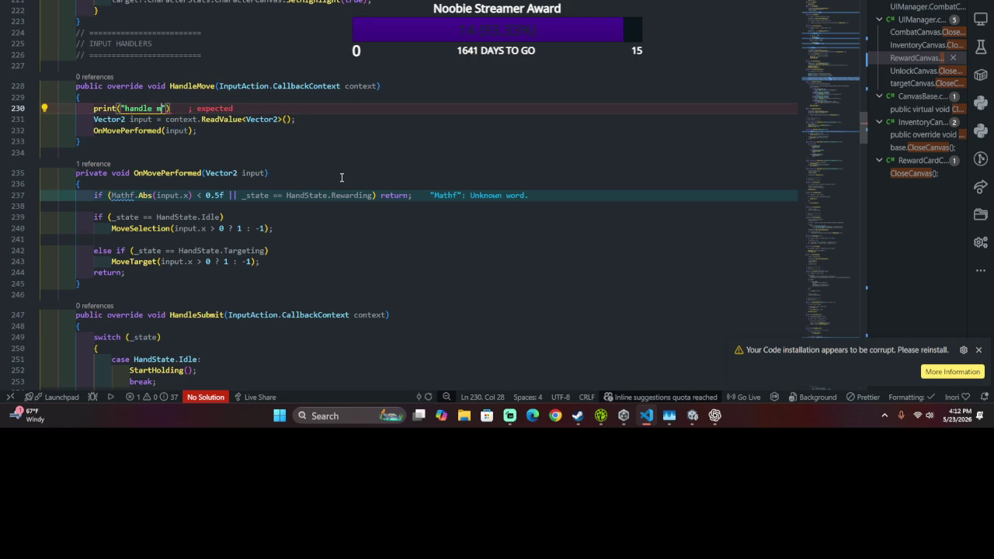
{"action": "type", "text": ";"}
{"action": "key", "text": "ctrl+s"}
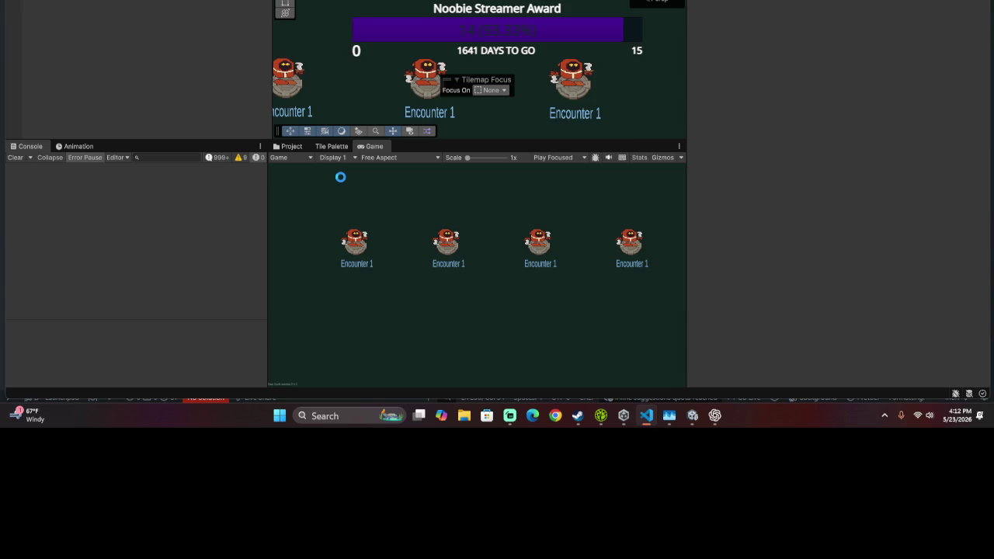
- Recompile in Unity, show info messages in the Console, and open the last log entry's source
{"action": "key", "text": "alt+Tab"}
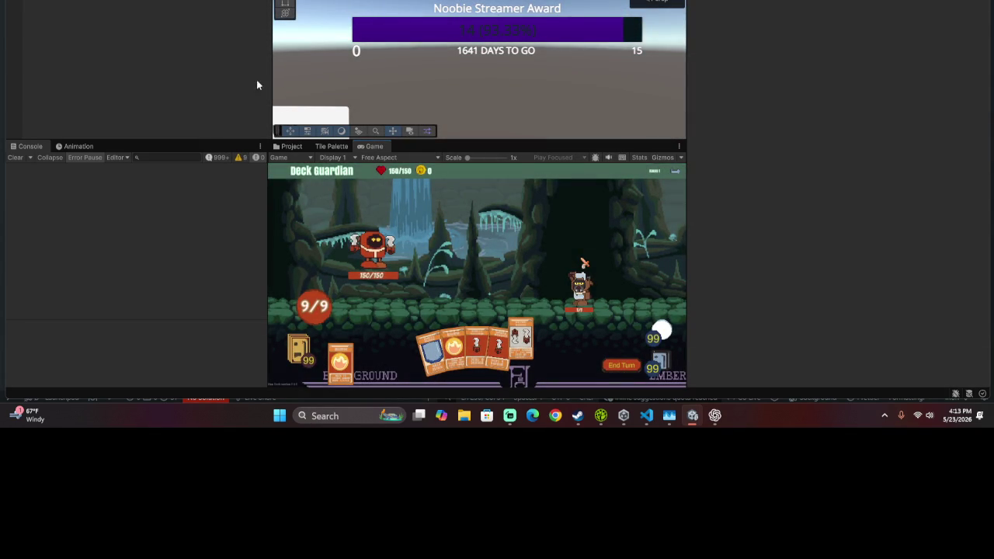
{"action": "left_click", "coordinate": [219, 157]}
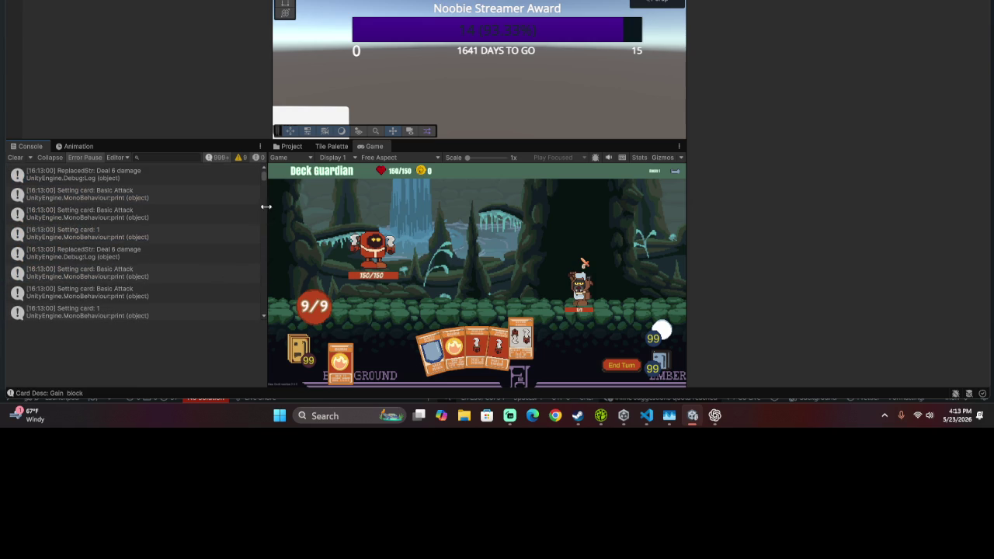
{"action": "left_click_drag", "start_coordinate": [266, 178], "coordinate": [283, 358]}
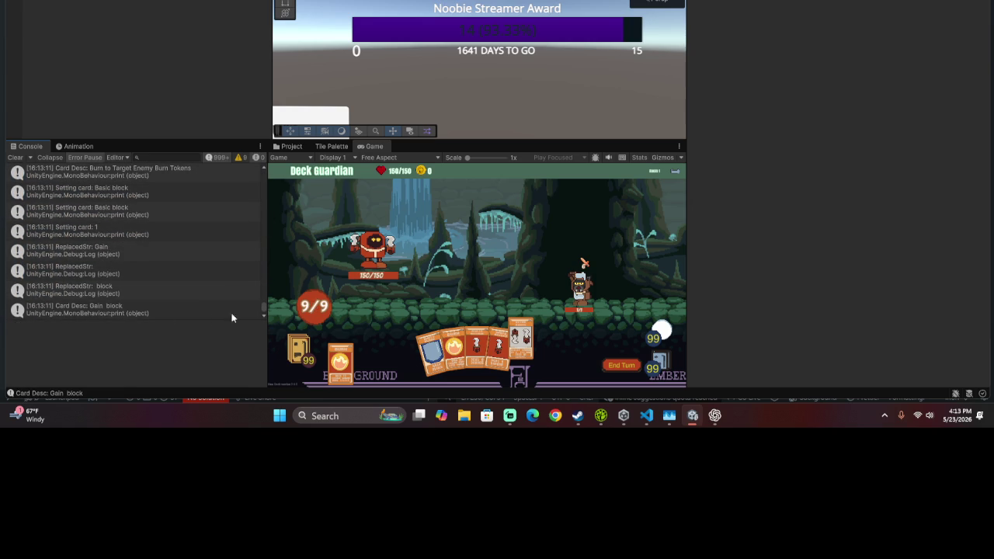
{"action": "double_click", "coordinate": [149, 312]}
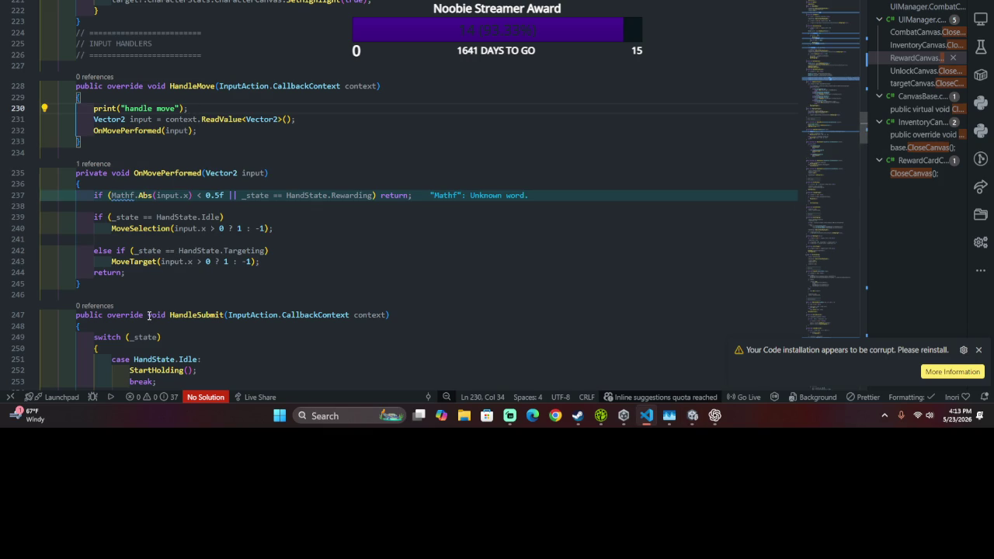
- Check the running game, then trace UpdateVisuals in HandController to where it is called
{"action": "key", "text": "alt+Tab"}
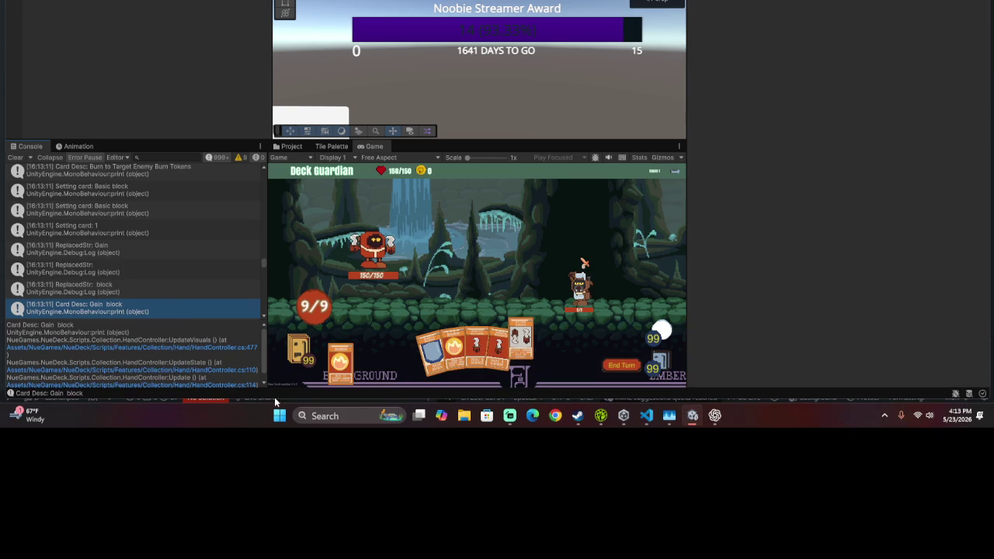
{"action": "key", "text": "alt+Tab"}
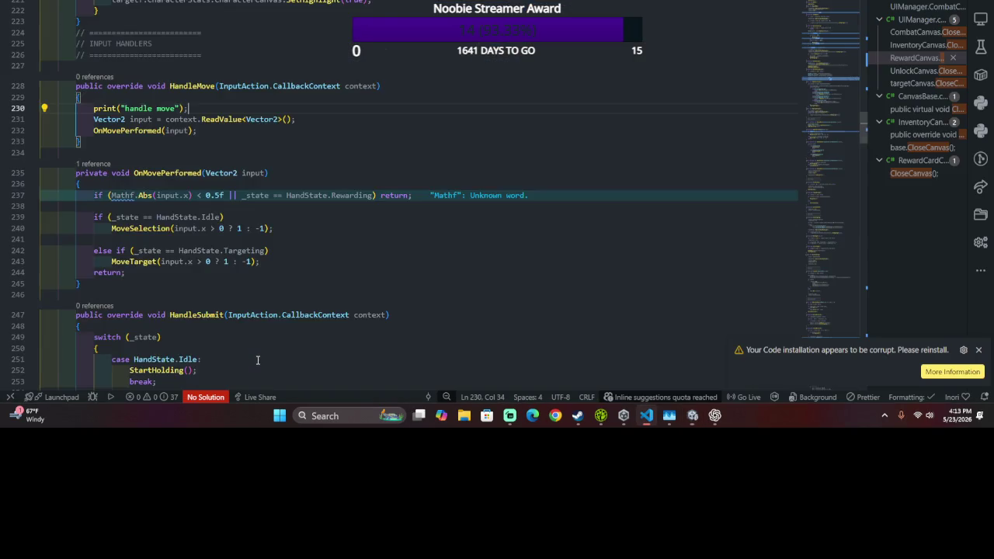
{"action": "scroll", "coordinate": [247, 342], "scroll_direction": "down", "scroll_amount": 20}
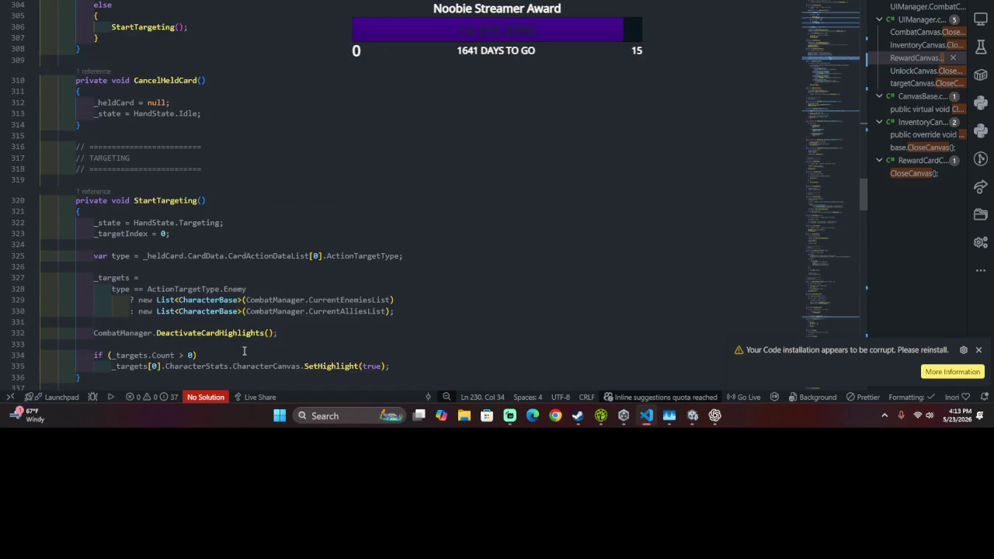
{"action": "scroll", "coordinate": [243, 354], "scroll_direction": "down", "scroll_amount": 20}
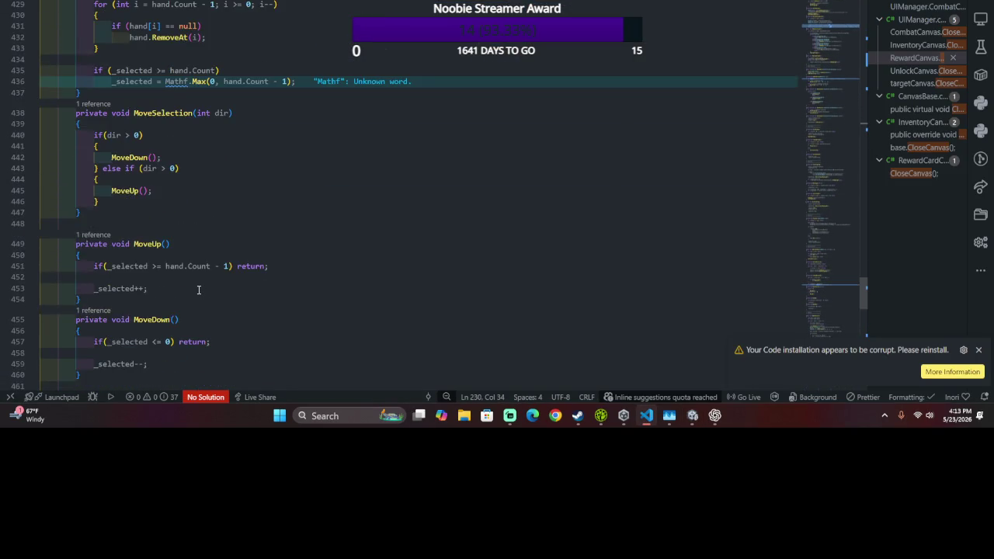
{"action": "scroll", "coordinate": [198, 290], "scroll_direction": "down", "scroll_amount": 5}
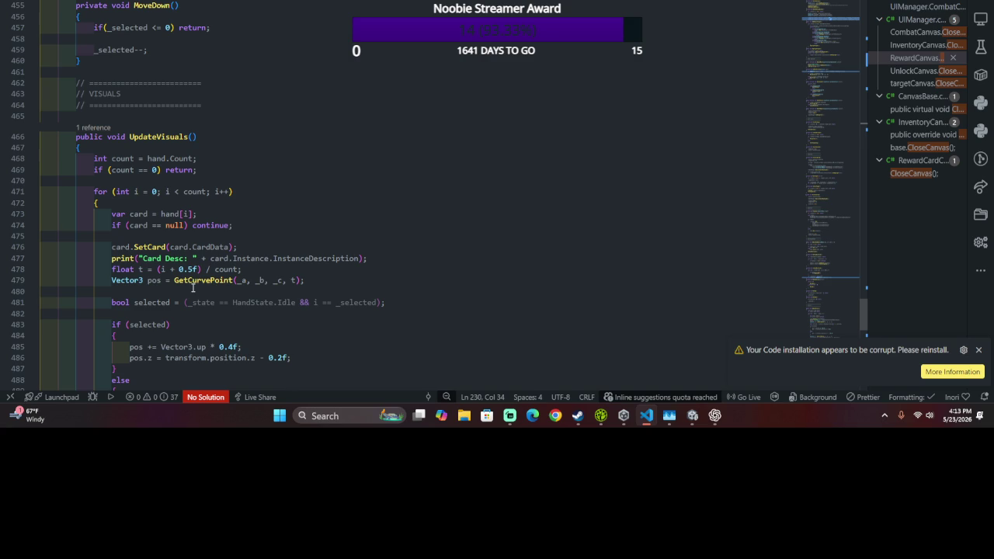
{"action": "mouse_move", "coordinate": [250, 284]}
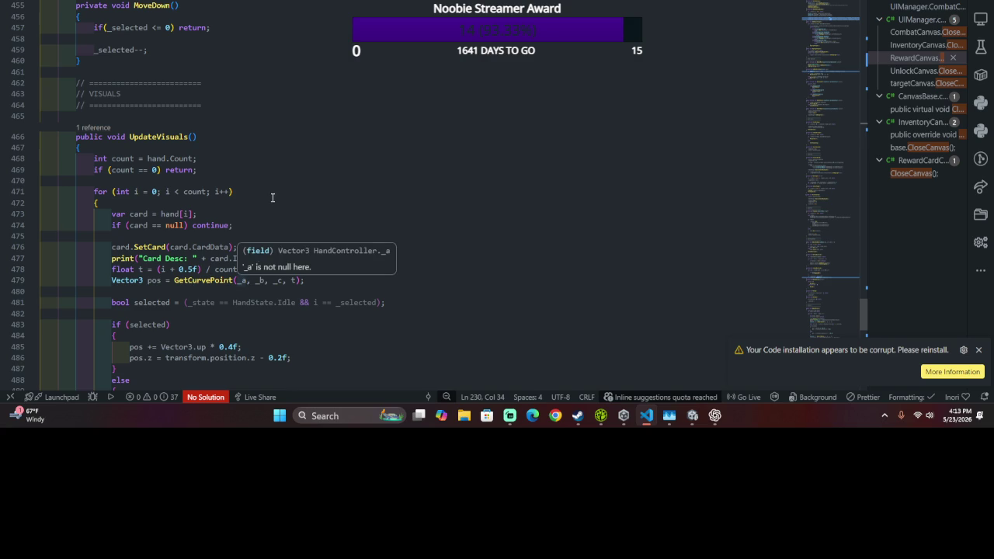
{"action": "left_click", "coordinate": [259, 178]}
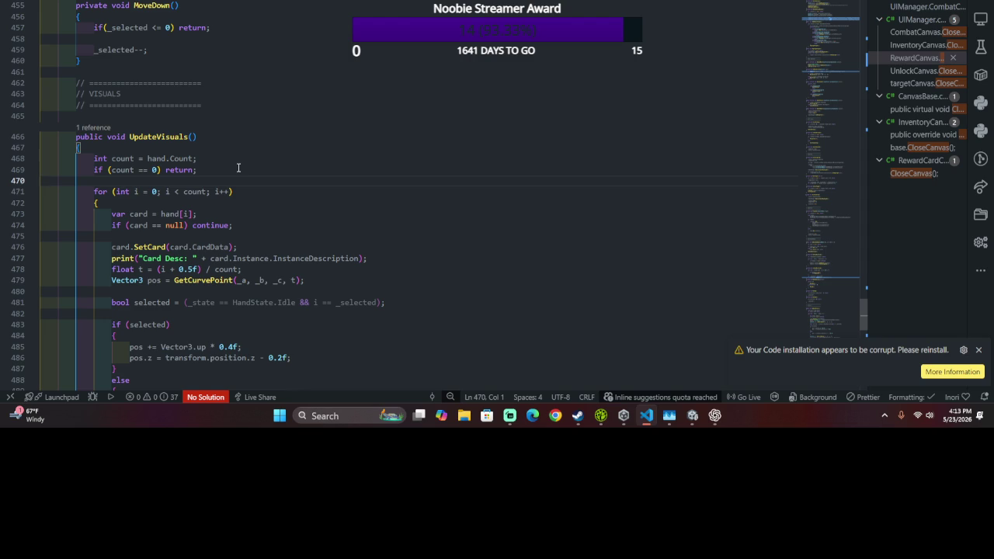
{"action": "left_click", "coordinate": [164, 137]}
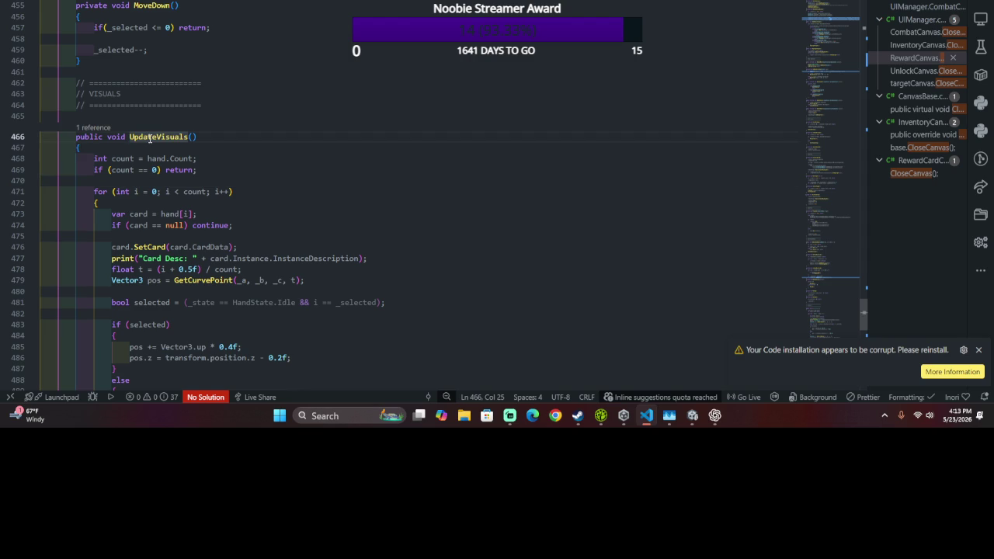
{"action": "left_click", "coordinate": [149, 136], "text": "ctrl"}
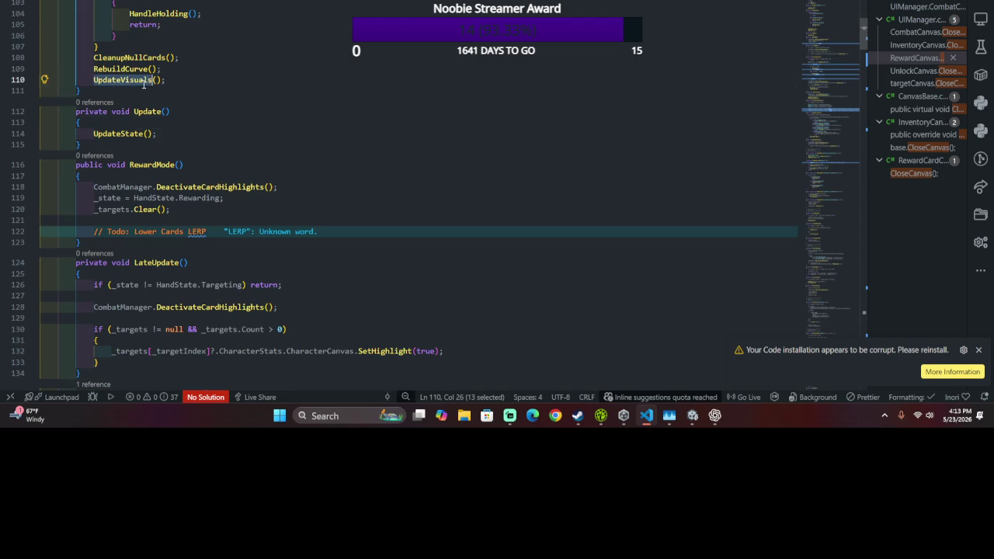
{"action": "scroll", "coordinate": [156, 82], "scroll_direction": "up", "scroll_amount": 4}
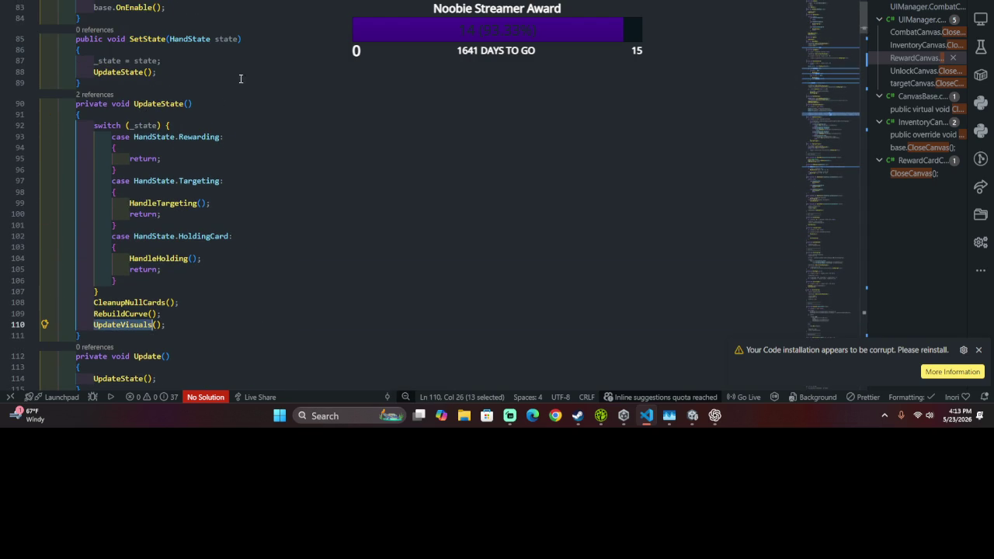
- Highlight every use of UpdateState and SetState, and widen the code area
{"action": "double_click", "coordinate": [170, 103]}
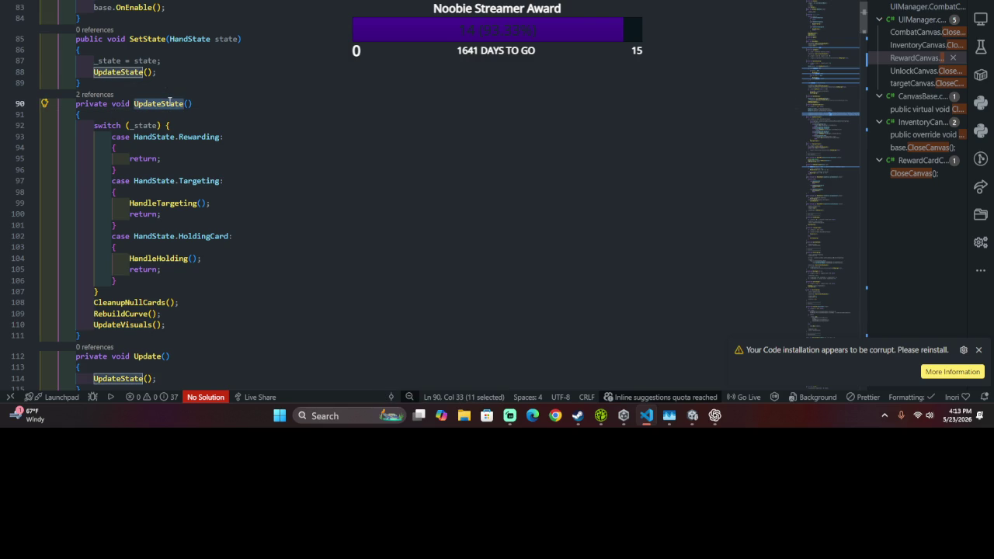
{"action": "scroll", "coordinate": [169, 103], "scroll_direction": "up", "scroll_amount": 2}
{"action": "double_click", "coordinate": [143, 109]}
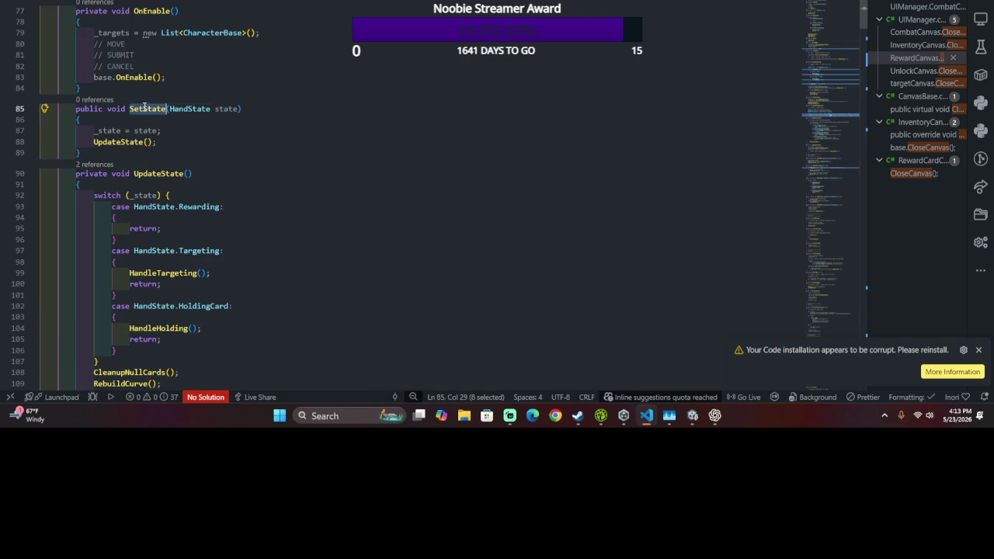
{"action": "scroll", "coordinate": [148, 113], "scroll_direction": "up", "scroll_amount": 2}
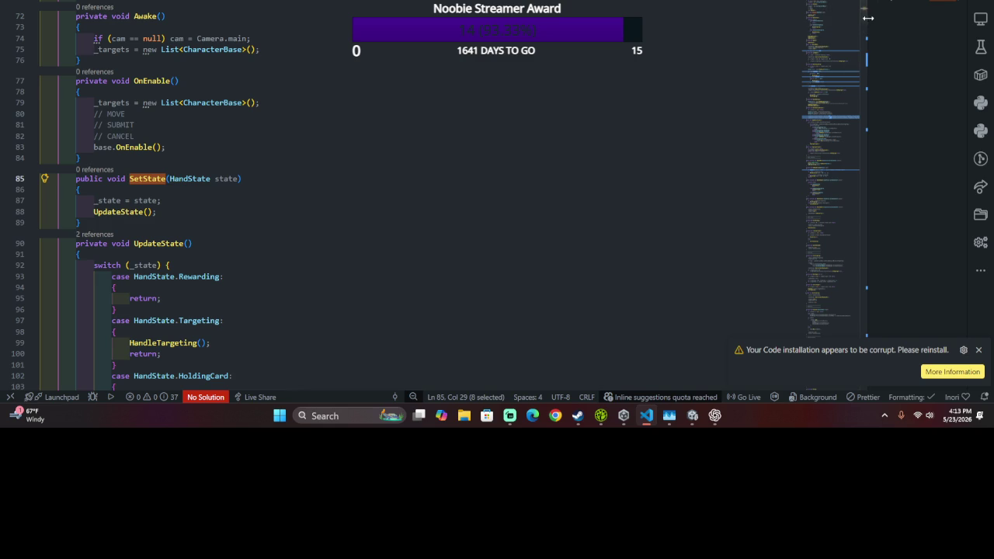
{"action": "left_click_drag", "start_coordinate": [866, 21], "coordinate": [587, 69]}
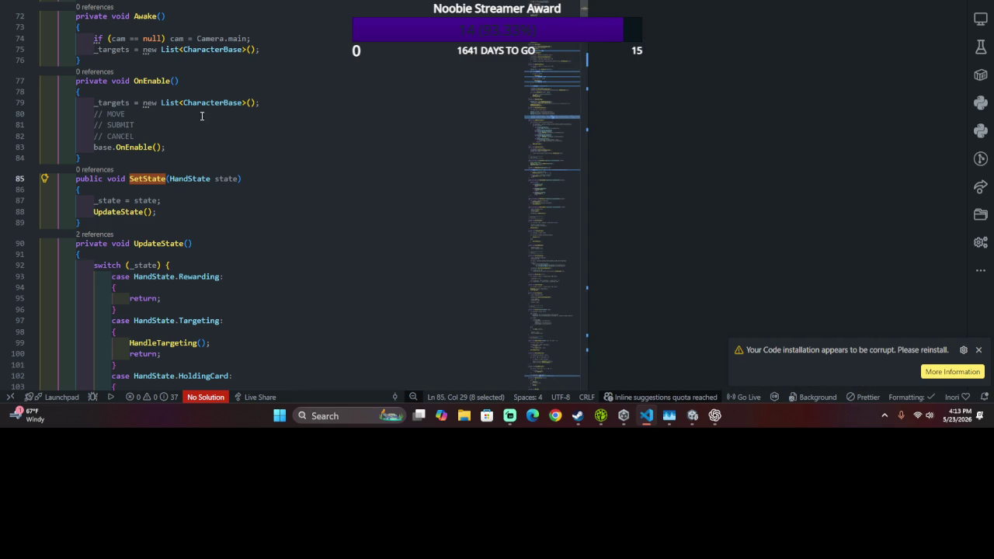
- Follow UpdateState from SetState to its call in Update and select the whole Update method
{"action": "left_click", "coordinate": [124, 211]}
{"action": "double_click", "coordinate": [124, 211]}
{"action": "scroll", "coordinate": [243, 204], "scroll_direction": "down", "scroll_amount": 2}
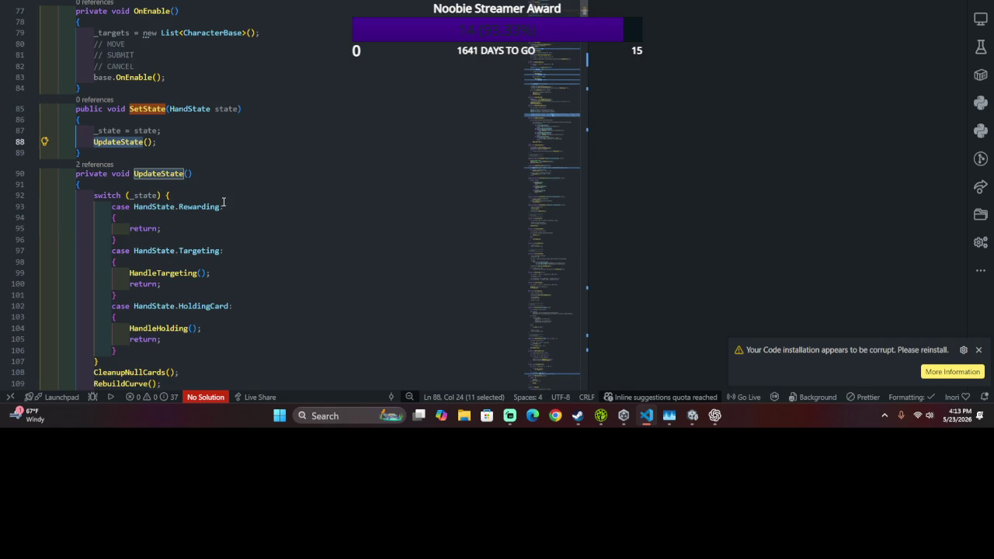
{"action": "double_click", "coordinate": [152, 173]}
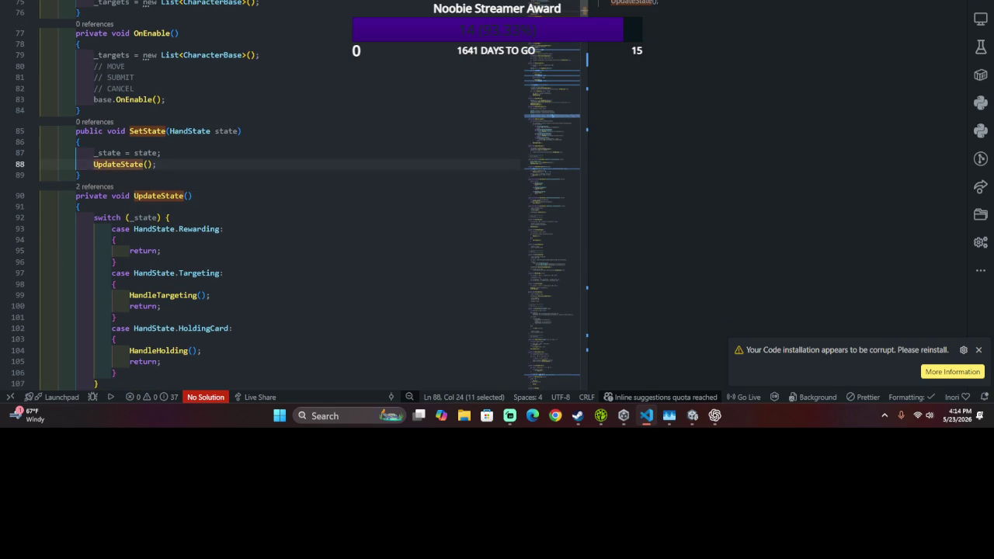
{"action": "left_click", "coordinate": [635, 5]}
{"action": "left_click", "coordinate": [230, 178]}
{"action": "left_click", "coordinate": [247, 119], "text": "shift"}
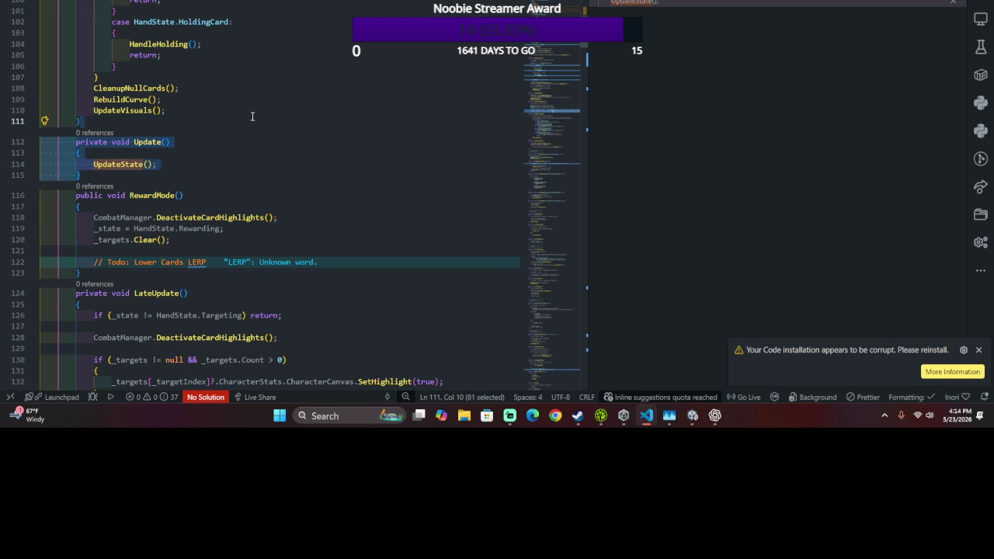
- Delete the Update method, then playtest in Unity by playing a card and pressing Up on rewards
{"action": "key", "text": "Delete"}
{"action": "key", "text": "alt+Tab"}
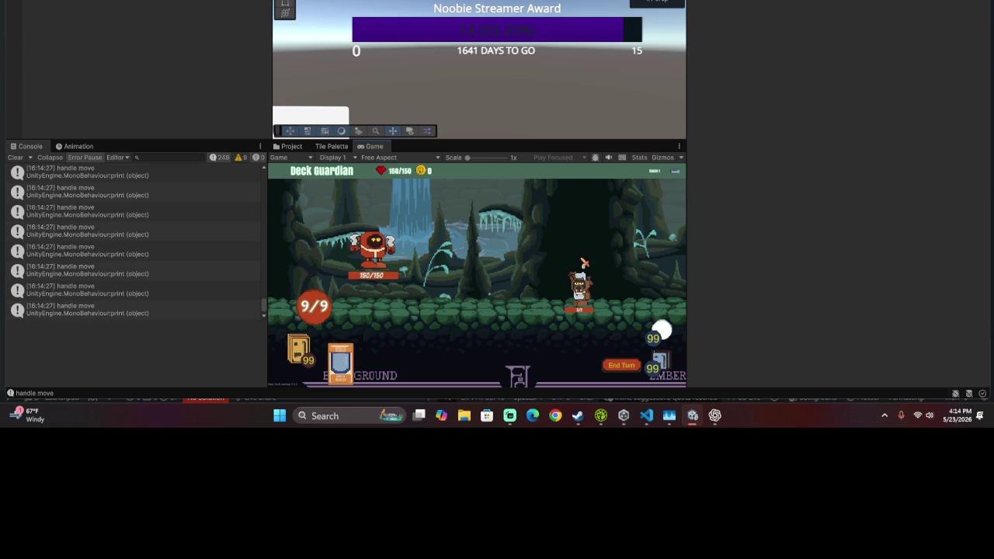
{"action": "key", "text": "Return"}
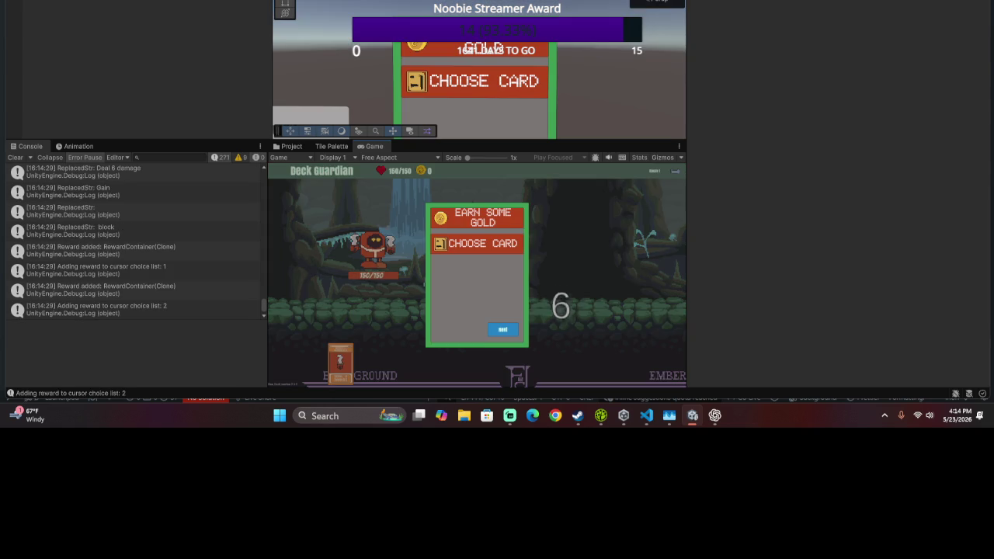
{"action": "key", "text": "Up"}
{"action": "key", "text": "Up"}
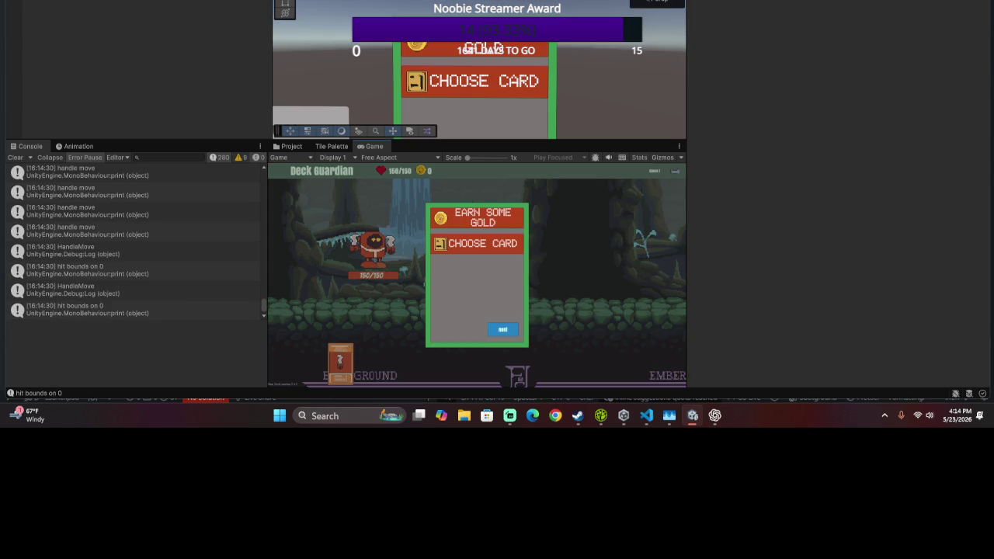
{"action": "key", "text": "ctrl+p"}
{"action": "key", "text": "alt+Tab"}
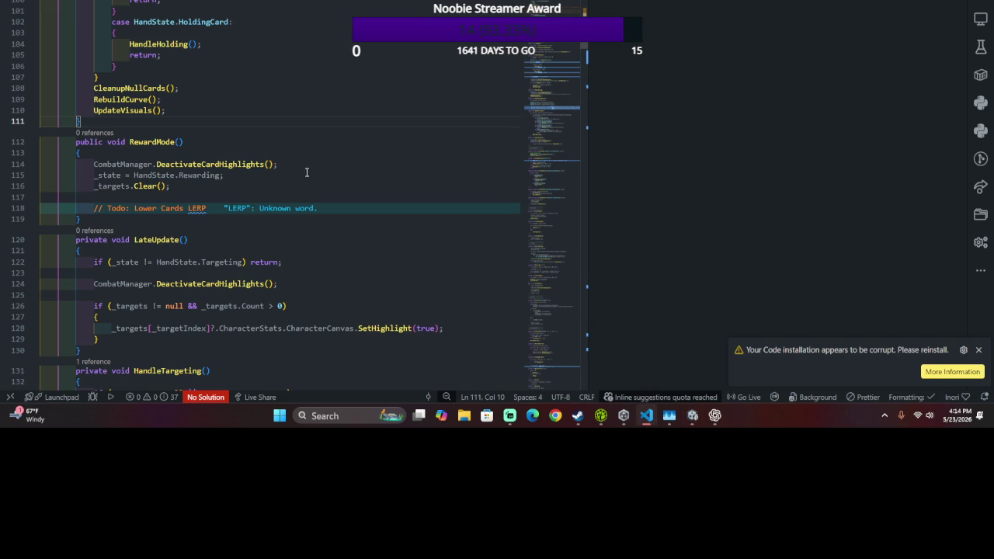
- Undo the deletion to restore the Update method that calls UpdateState
{"action": "scroll", "coordinate": [207, 197], "scroll_direction": "up", "scroll_amount": 4}
{"action": "scroll", "coordinate": [207, 197], "scroll_direction": "up", "scroll_amount": 3}
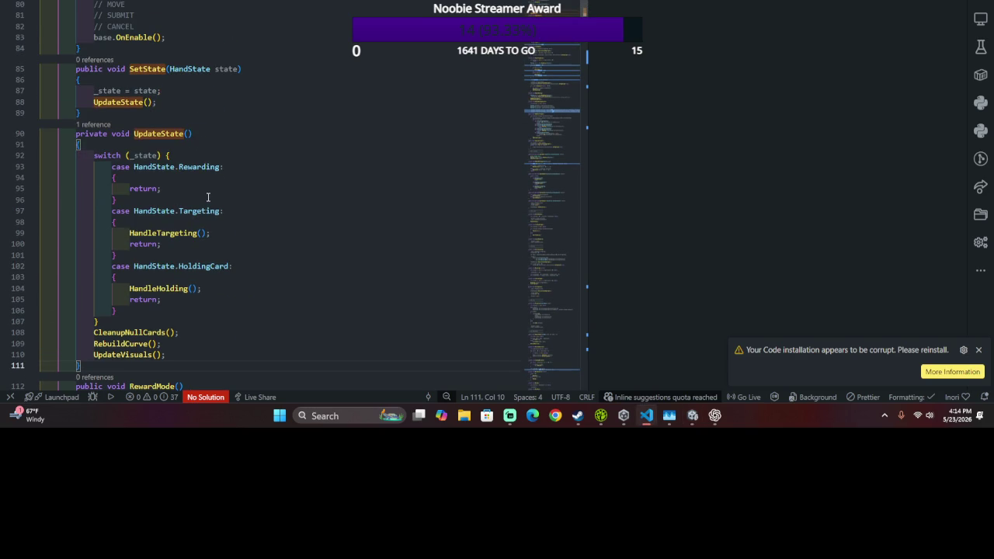
{"action": "scroll", "coordinate": [207, 197], "scroll_direction": "down", "scroll_amount": 5}
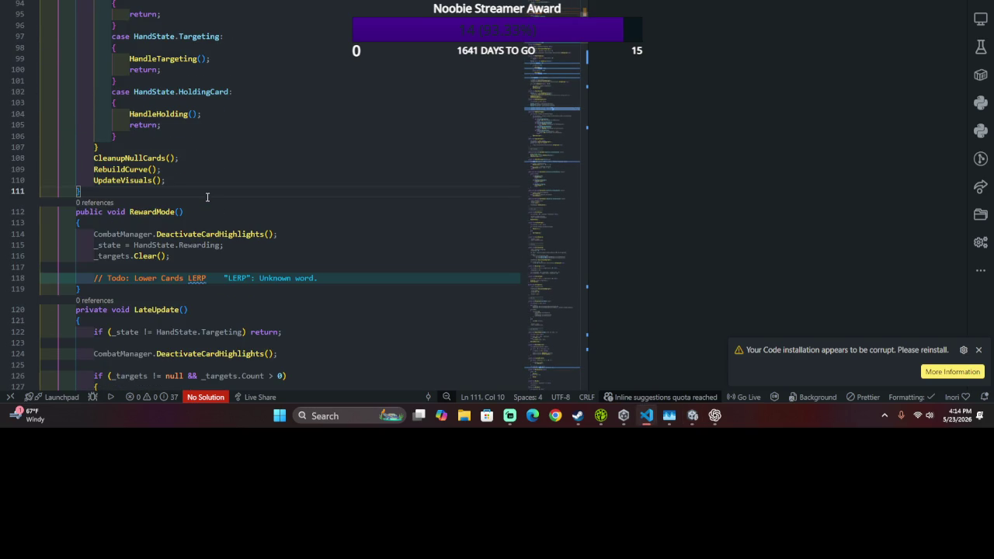
{"action": "scroll", "coordinate": [208, 194], "scroll_direction": "up", "scroll_amount": 2}
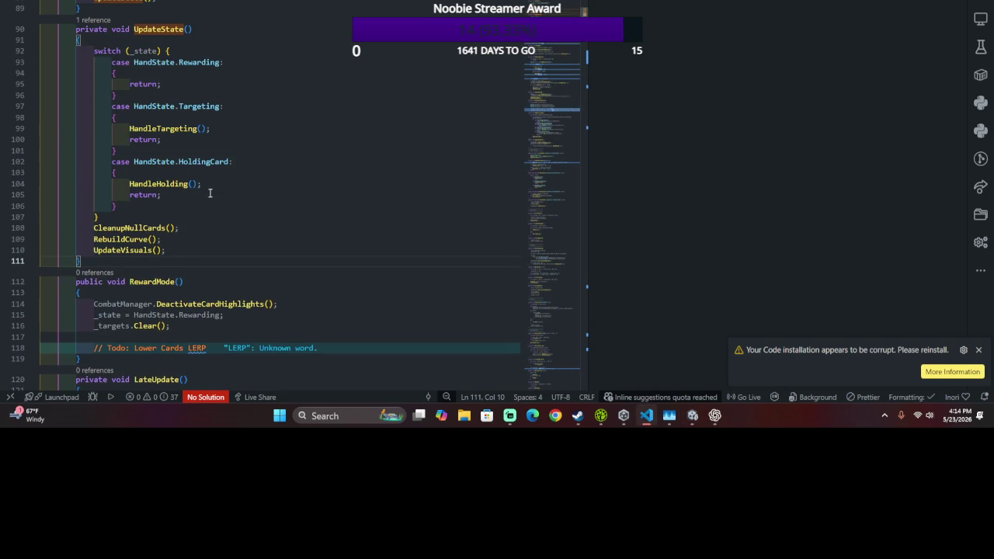
{"action": "scroll", "coordinate": [219, 185], "scroll_direction": "down", "scroll_amount": 3}
{"action": "scroll", "coordinate": [222, 181], "scroll_direction": "up", "scroll_amount": 4}
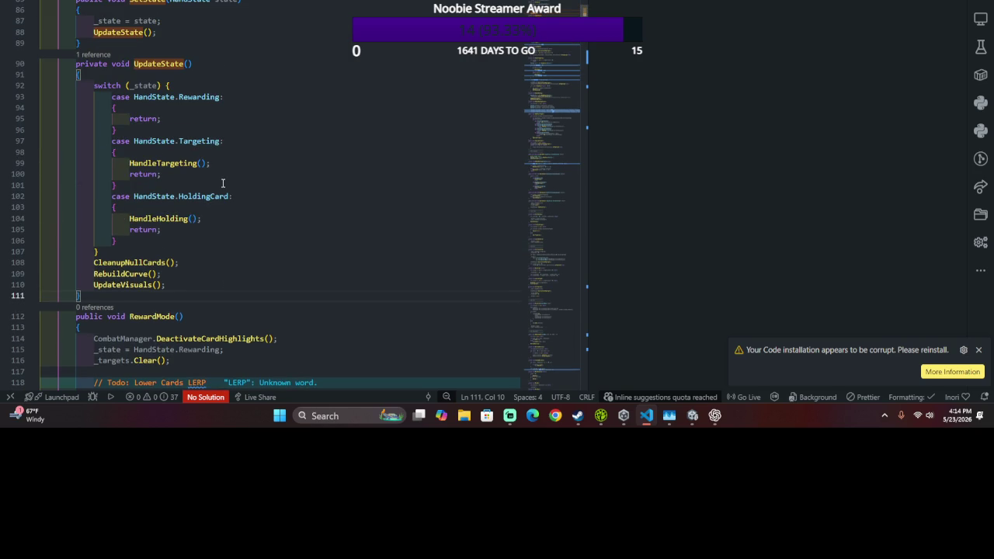
{"action": "key", "text": "ctrl+z"}
- Jump to the UpdateState definition and then to the HandleTargeting method
{"action": "scroll", "coordinate": [199, 222], "scroll_direction": "down", "scroll_amount": 3}
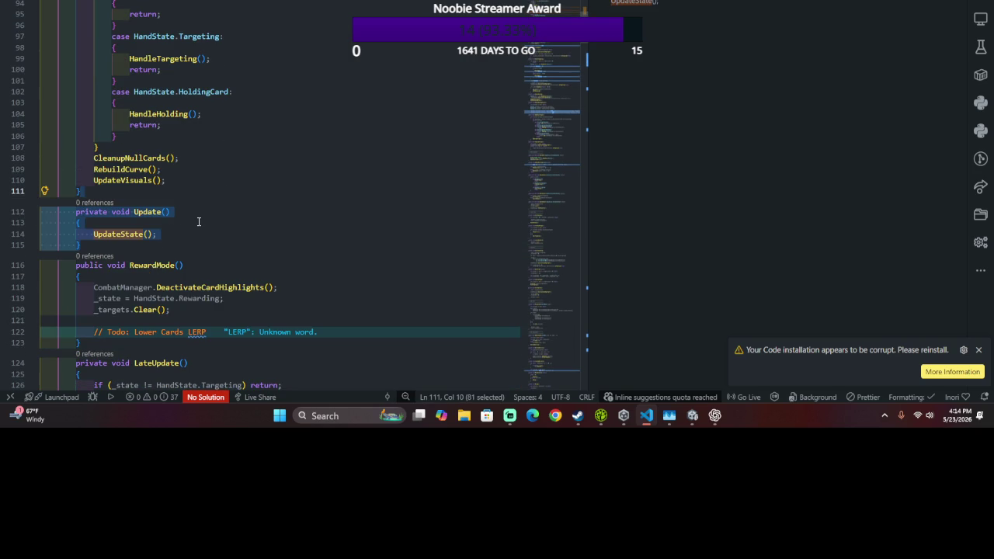
{"action": "left_click", "coordinate": [106, 234], "text": "ctrl"}
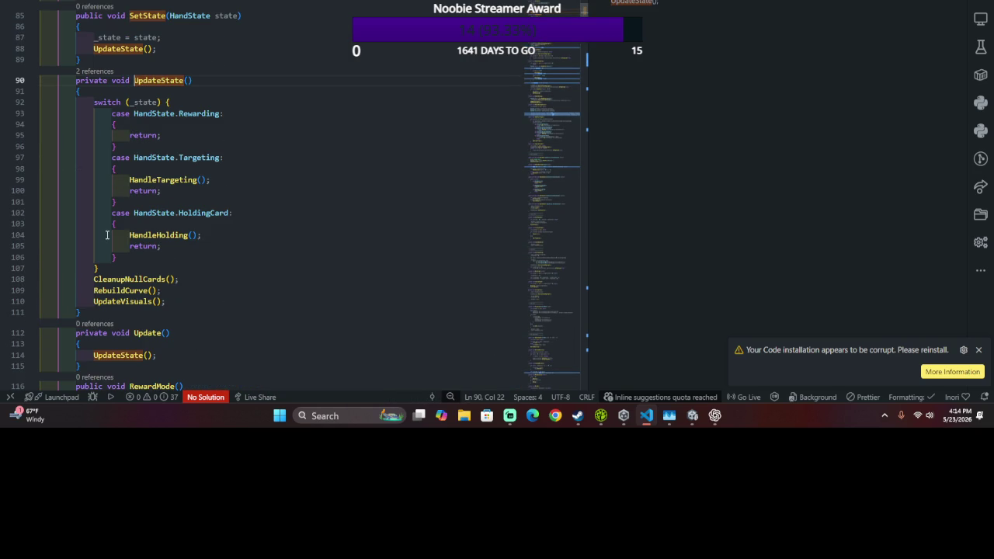
{"action": "scroll", "coordinate": [106, 235], "scroll_direction": "down", "scroll_amount": 3}
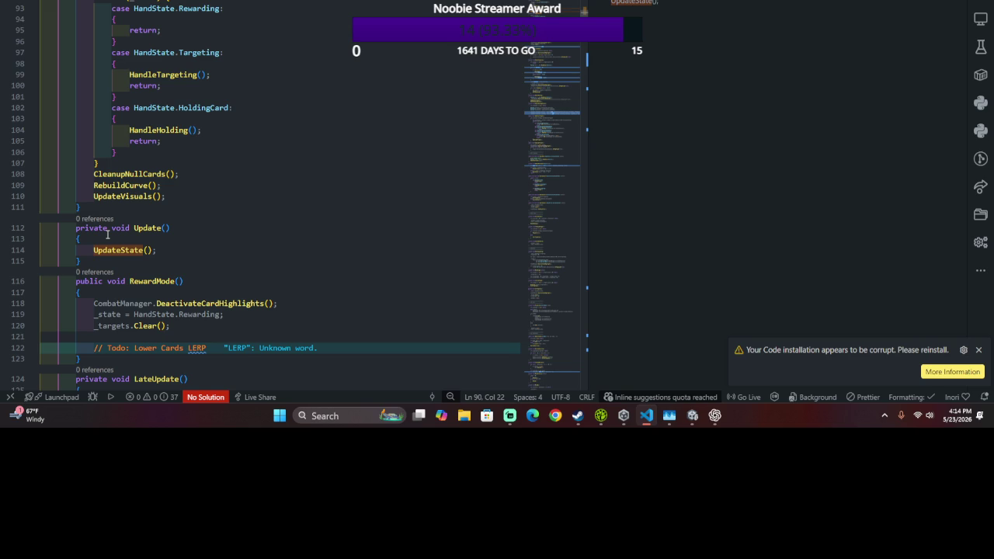
{"action": "left_click", "coordinate": [166, 74], "text": "ctrl"}
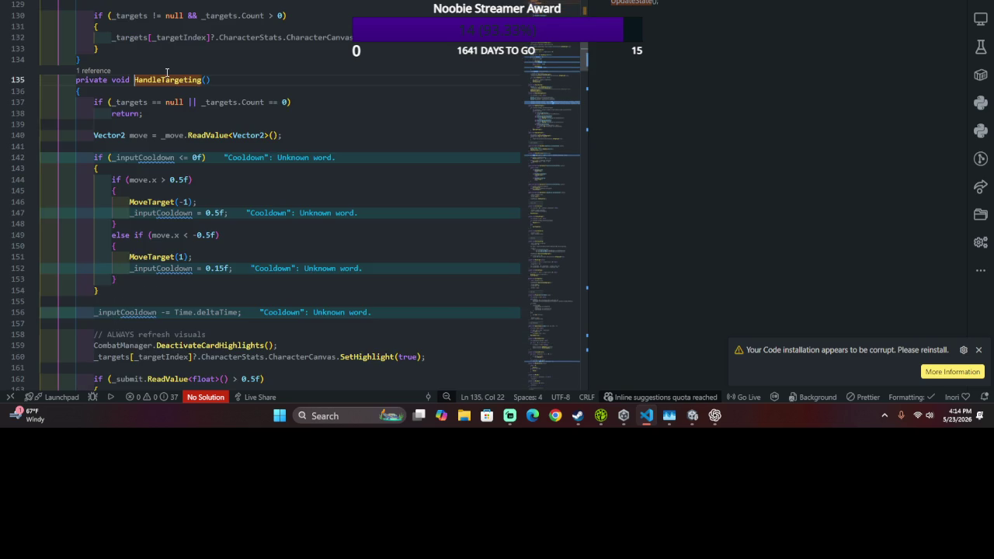
- Remove the if (_inputCooldown <= 0f) check and its braces from HandleTargeting
{"action": "key", "text": "Up"}
{"action": "scroll", "coordinate": [166, 73], "scroll_direction": "down", "scroll_amount": 2}
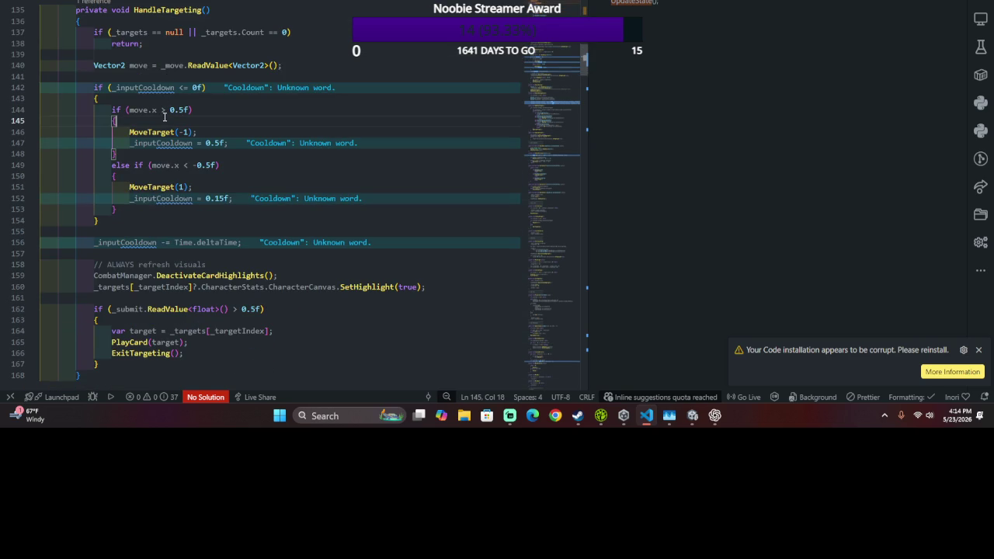
{"action": "left_click_drag", "start_coordinate": [115, 113], "coordinate": [273, 72]}
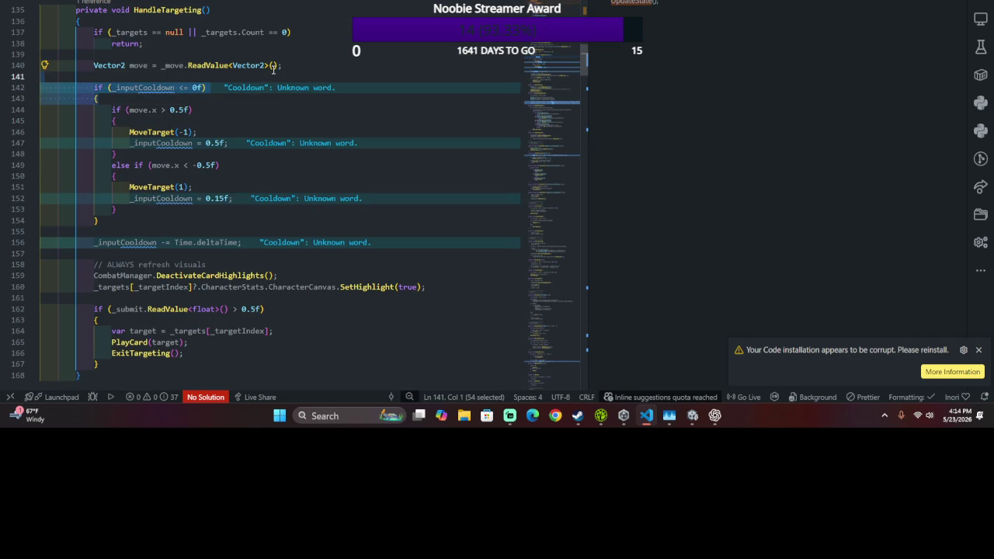
{"action": "key", "text": "Delete"}
{"action": "left_click_drag", "start_coordinate": [47, 209], "coordinate": [199, 191]}
{"action": "key", "text": "Delete"}
- Delete the _inputCooldown -= Time.deltaTime countdown line and reload the scripts in Unity
{"action": "left_click", "coordinate": [262, 208]}
{"action": "scroll", "coordinate": [262, 208], "scroll_direction": "down", "scroll_amount": 1}
{"action": "left_click", "coordinate": [264, 207]}
{"action": "left_click_drag", "start_coordinate": [290, 174], "coordinate": [295, 161]}
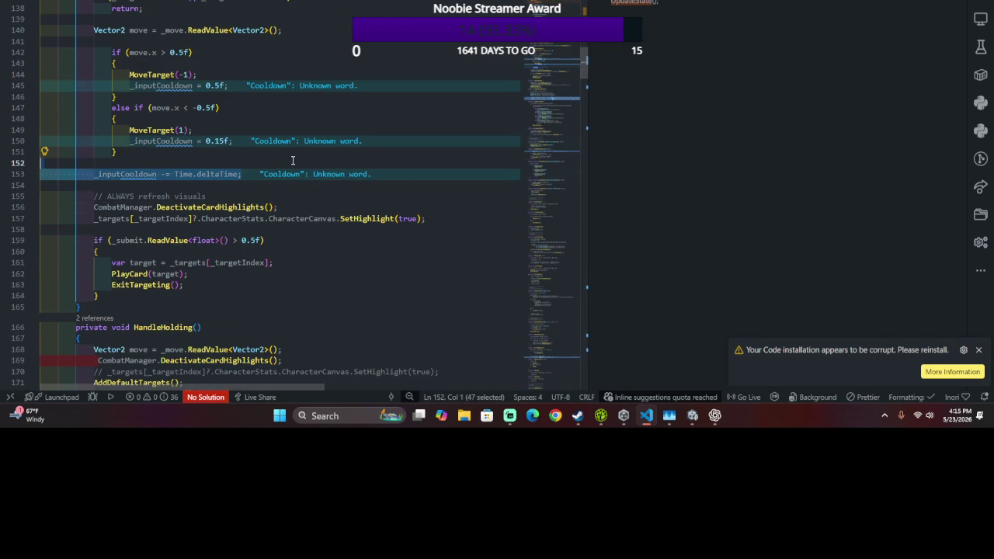
{"action": "key", "text": "BackSpace"}
{"action": "key", "text": "BackSpace"}
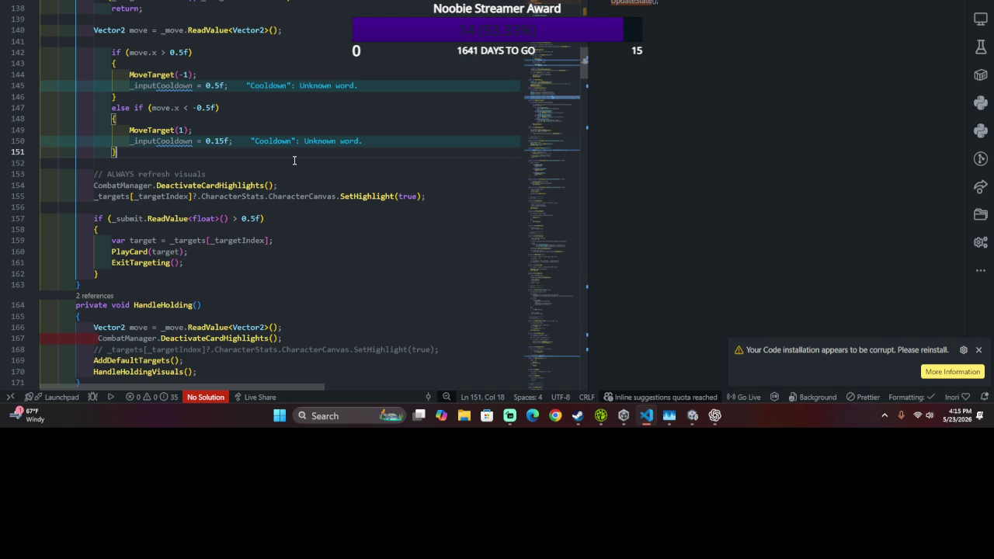
{"action": "scroll", "coordinate": [304, 159], "scroll_direction": "down", "scroll_amount": 1}
{"action": "left_click", "coordinate": [301, 156]}
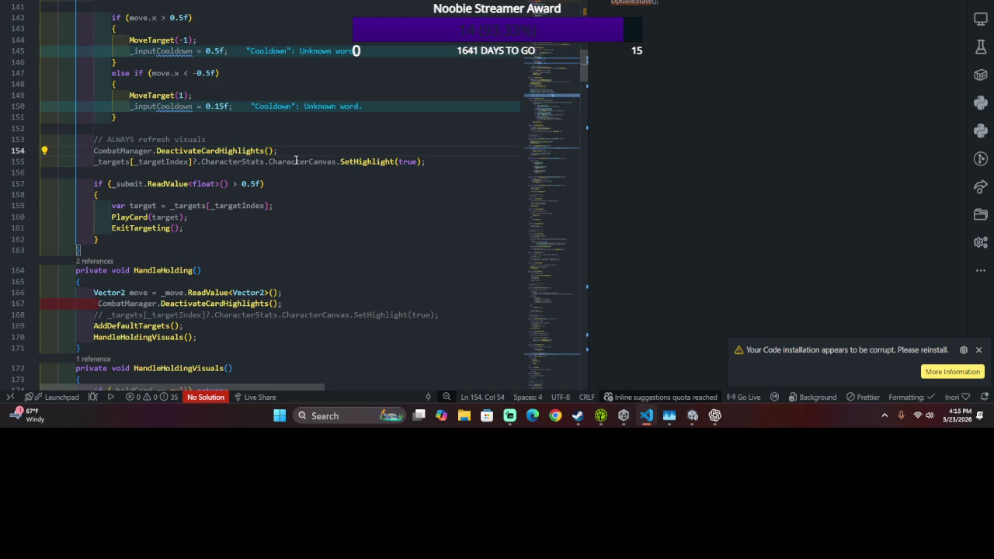
{"action": "scroll", "coordinate": [295, 160], "scroll_direction": "up", "scroll_amount": 4}
{"action": "key", "text": "alt+Tab"}
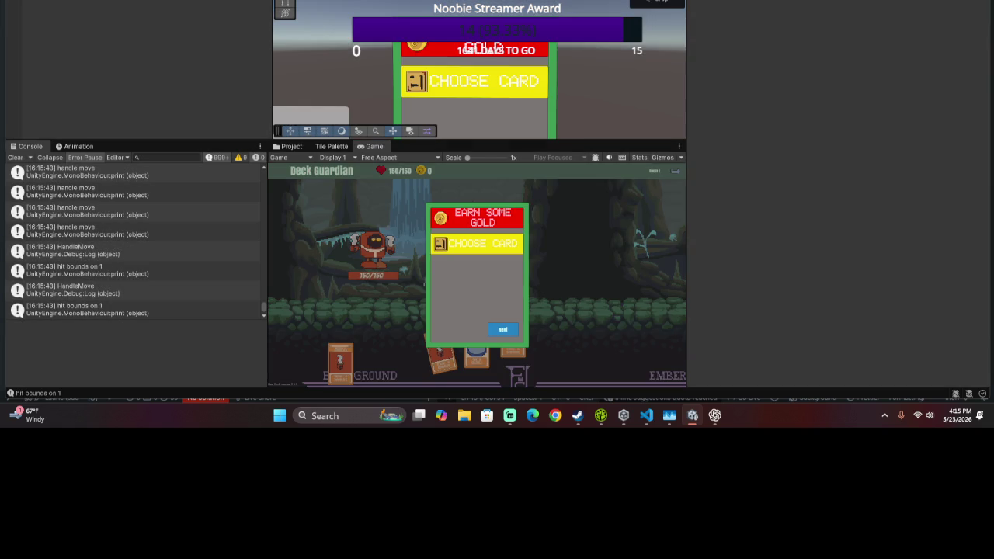
- Stop the reward-panel playtest and return to the refresh-visuals comment in HandleTargeting
{"action": "key", "text": "ctrl+p"}
{"action": "key", "text": "alt+Tab"}
{"action": "left_click", "coordinate": [393, 281]}
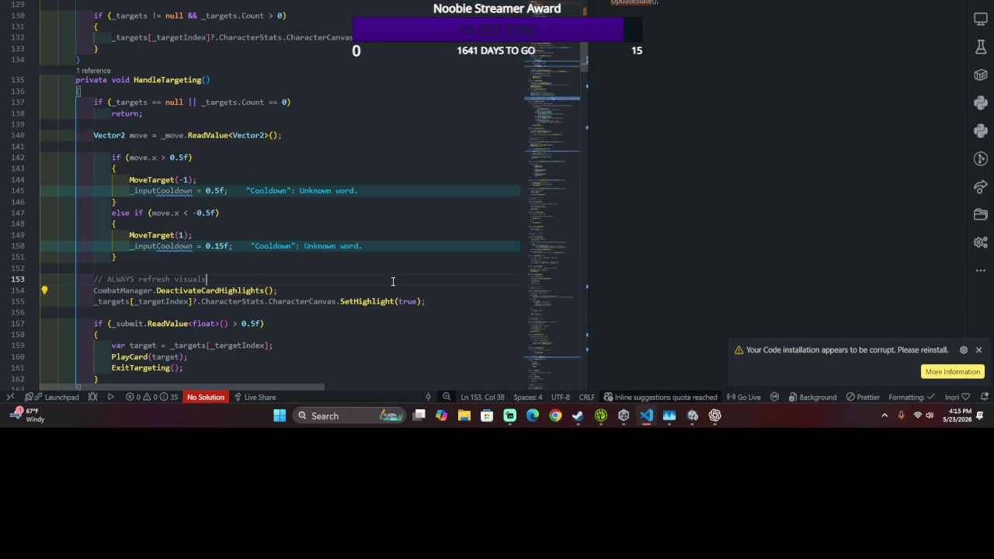
- Copy the UpdateVisuals(); line and paste it over UpdateState() inside the Update method
{"action": "scroll", "coordinate": [393, 282], "scroll_direction": "up", "scroll_amount": 2}
{"action": "scroll", "coordinate": [390, 281], "scroll_direction": "up", "scroll_amount": 10}
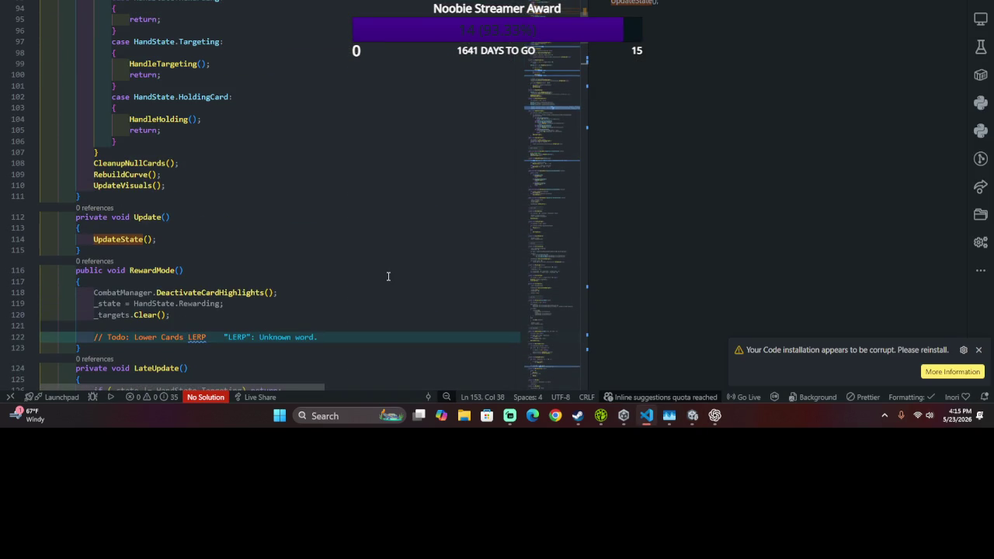
{"action": "left_click", "coordinate": [103, 242]}
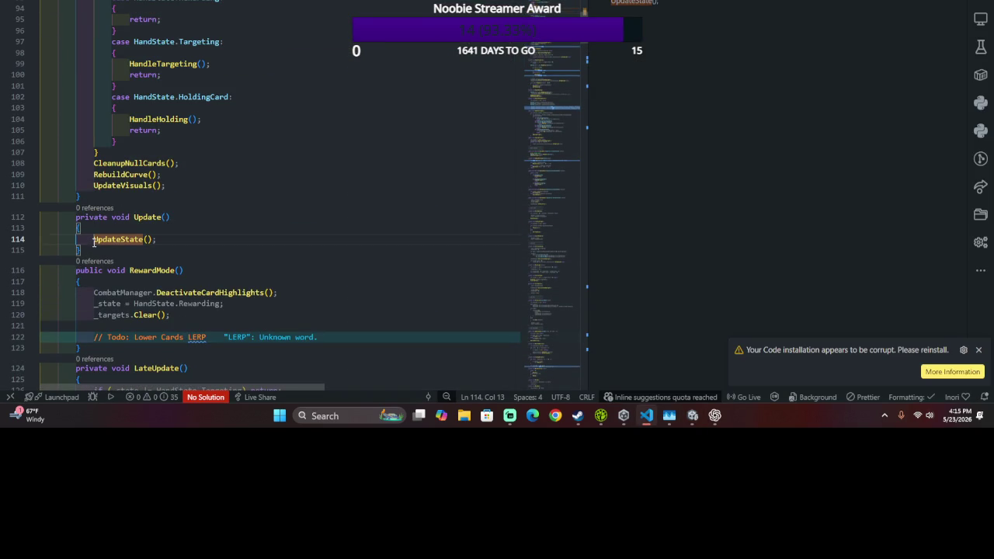
{"action": "scroll", "coordinate": [275, 292], "scroll_direction": "down", "scroll_amount": 3}
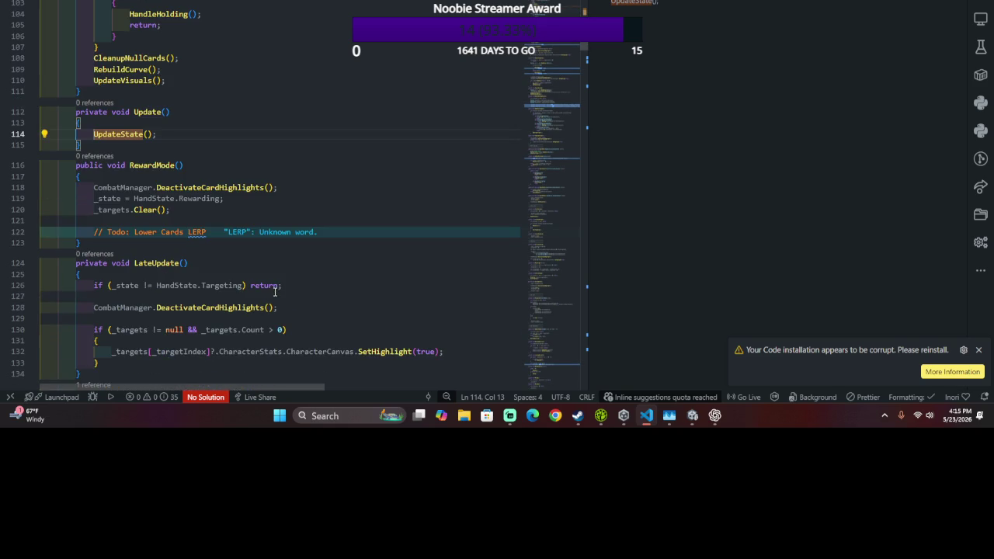
{"action": "scroll", "coordinate": [271, 272], "scroll_direction": "up", "scroll_amount": 2}
{"action": "scroll", "coordinate": [233, 284], "scroll_direction": "up", "scroll_amount": 3}
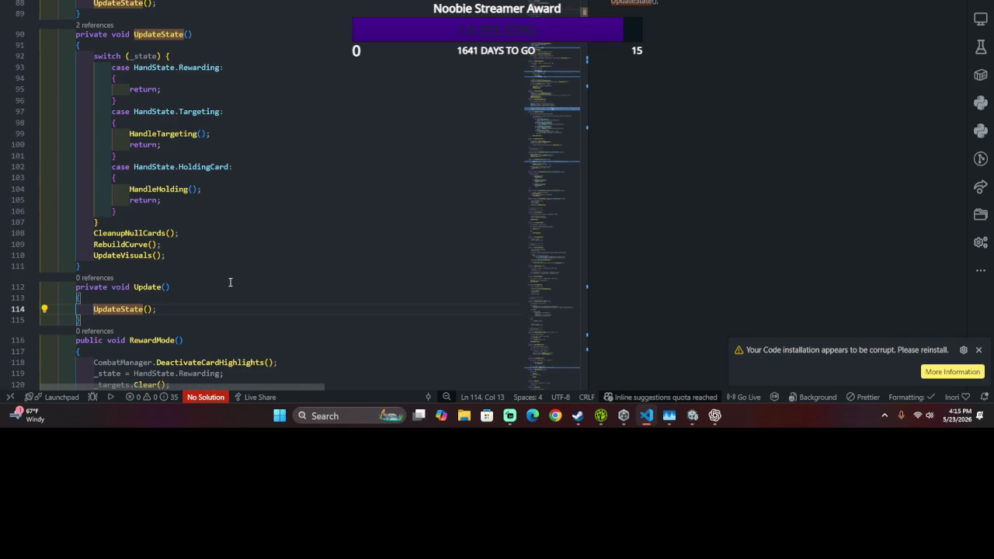
{"action": "left_click_drag", "start_coordinate": [209, 251], "coordinate": [182, 256]}
{"action": "left_click", "coordinate": [126, 308]}
{"action": "key", "text": "F12"}
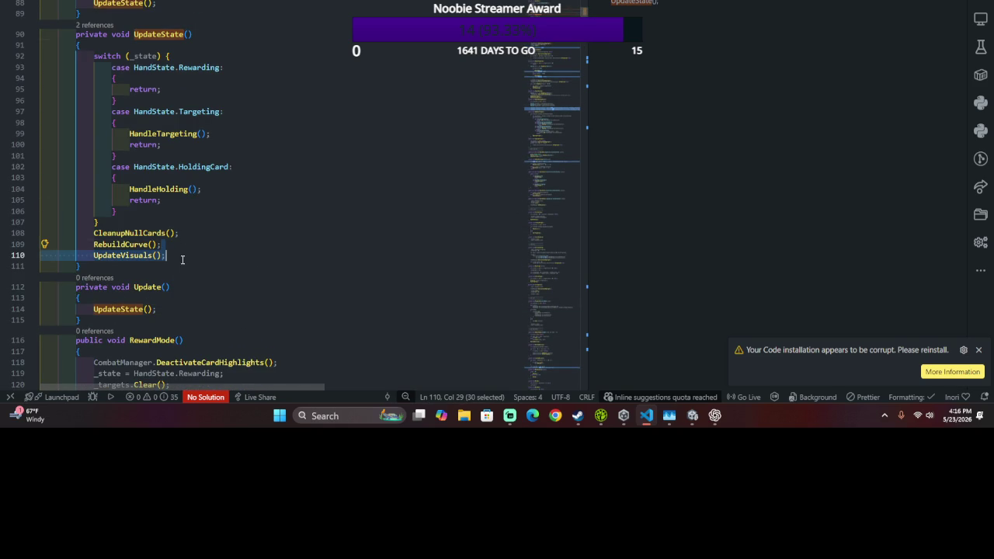
{"action": "key", "text": "ctrl+c"}
{"action": "left_click_drag", "start_coordinate": [166, 309], "coordinate": [79, 297]}
{"action": "key", "text": "ctrl+v"}
{"action": "left_click_drag", "start_coordinate": [184, 245], "coordinate": [197, 225]}
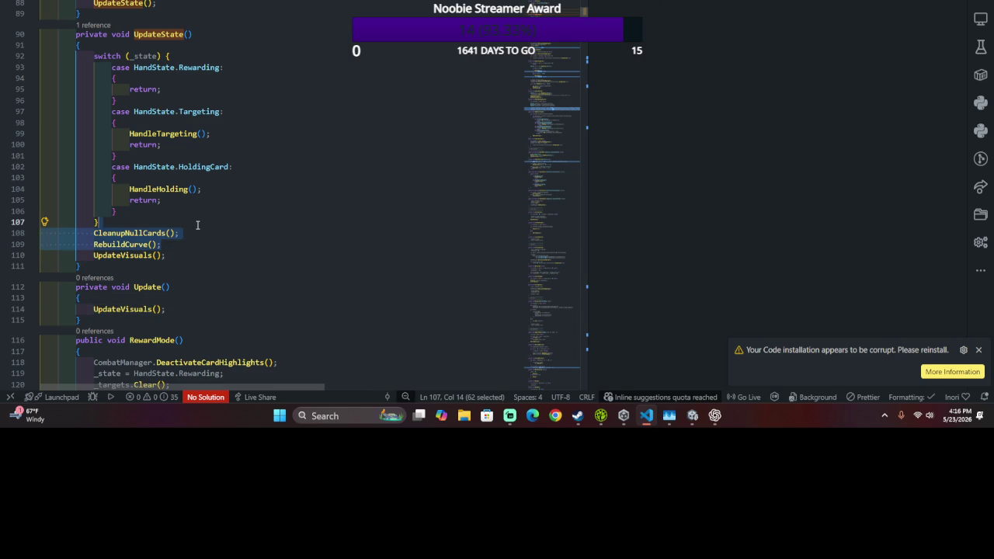
{"action": "left_click", "coordinate": [161, 190], "text": "ctrl"}
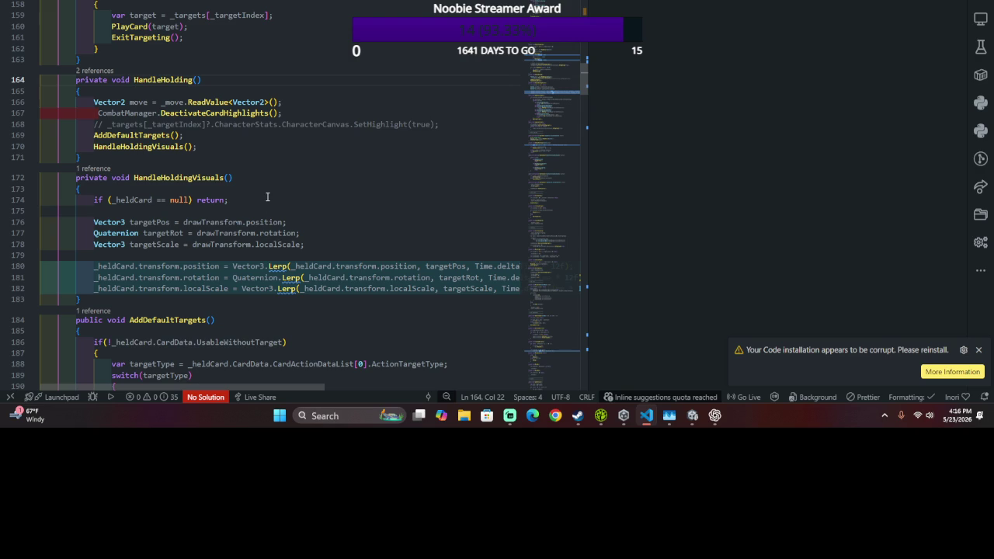
{"action": "key", "text": "alt+Left"}
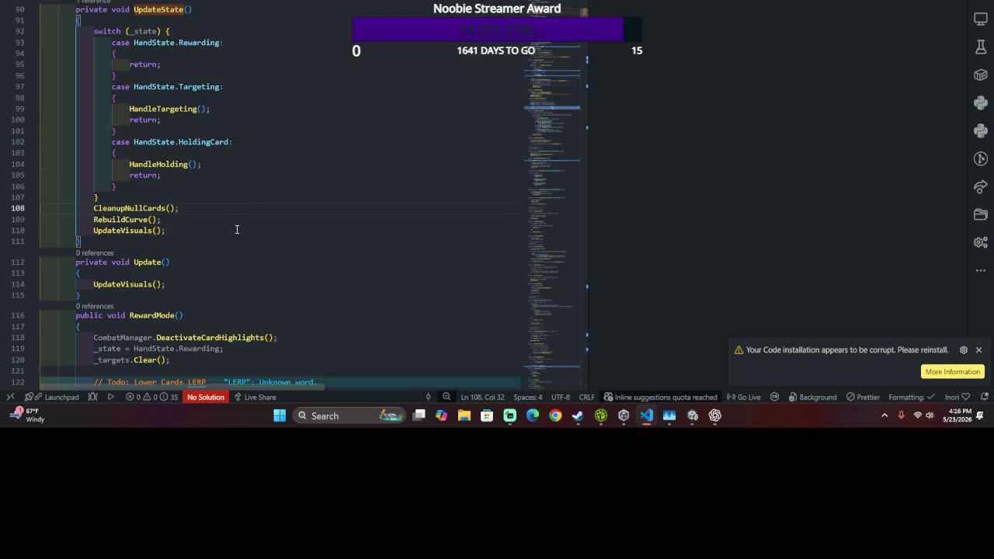
{"action": "key", "text": "alt+Tab"}
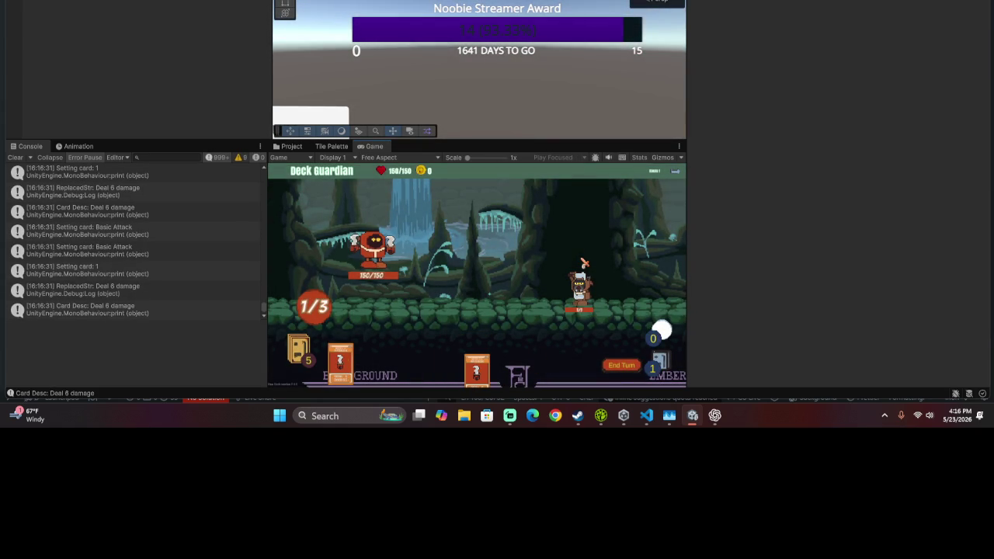
{"action": "key", "text": "ctrl+p"}
{"action": "key", "text": "alt+Tab"}
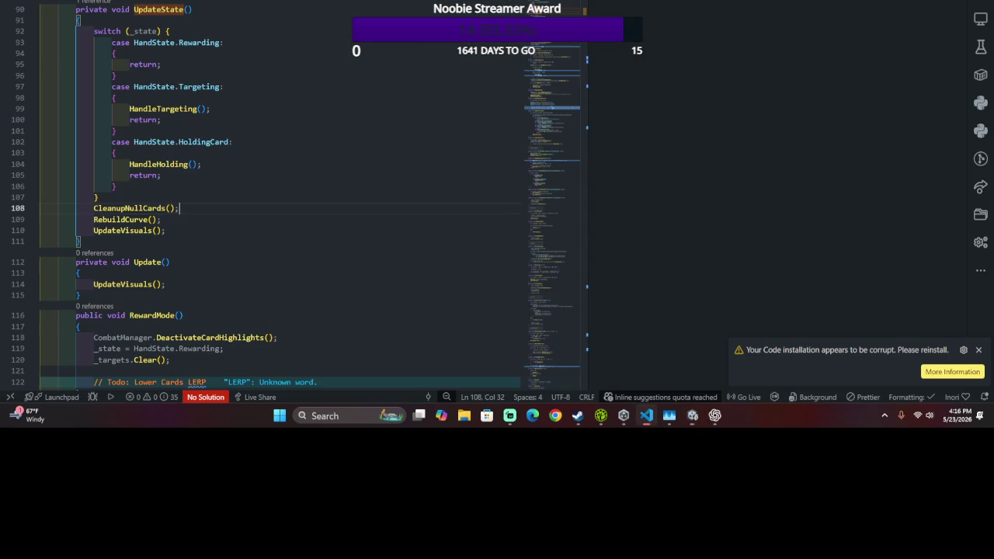
- Rename the UpdateVisuals call on line 114 back to UpdateState
{"action": "scroll", "coordinate": [130, 166], "scroll_direction": "down", "scroll_amount": 3}
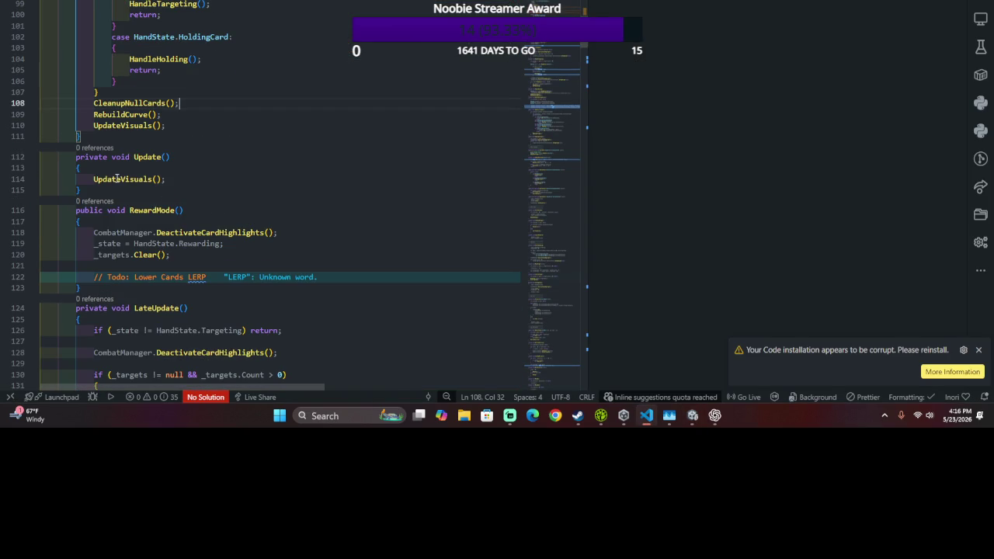
{"action": "double_click", "coordinate": [117, 179]}
{"action": "type", "text": "UpdateSta"}
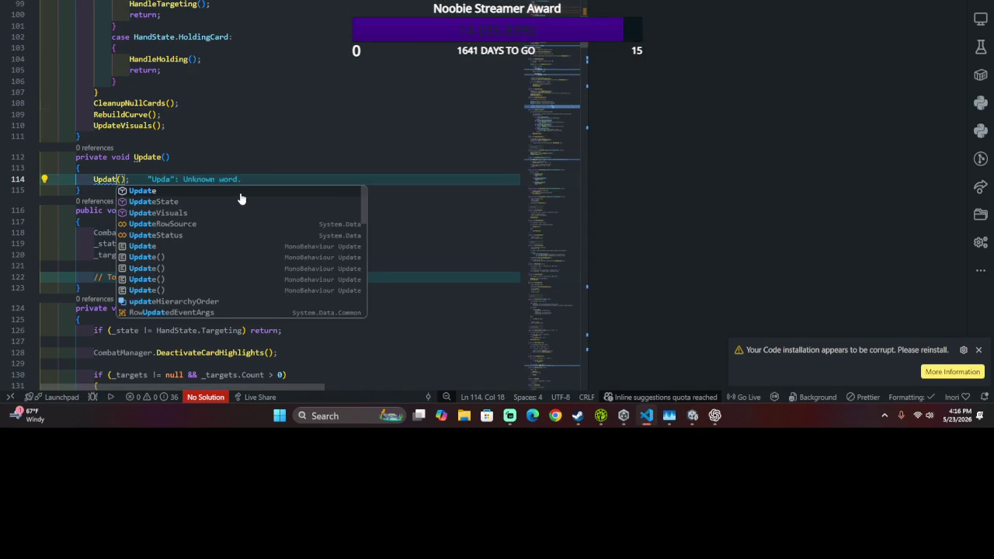
{"action": "type", "text": "te"}
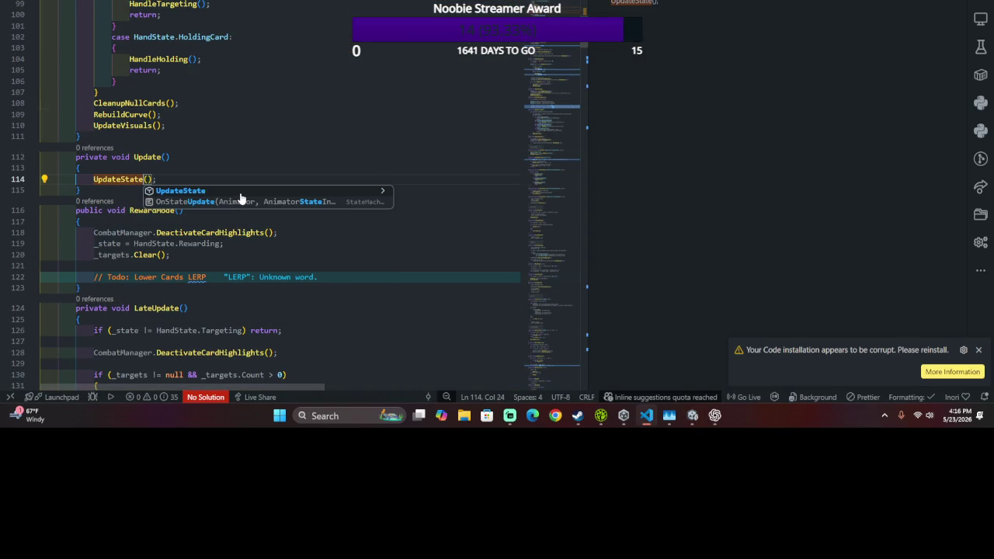
{"action": "left_click", "coordinate": [261, 102]}
- Scroll through the hand script to review UpdateState and its surrounding methods
{"action": "scroll", "coordinate": [261, 105], "scroll_direction": "down", "scroll_amount": 10}
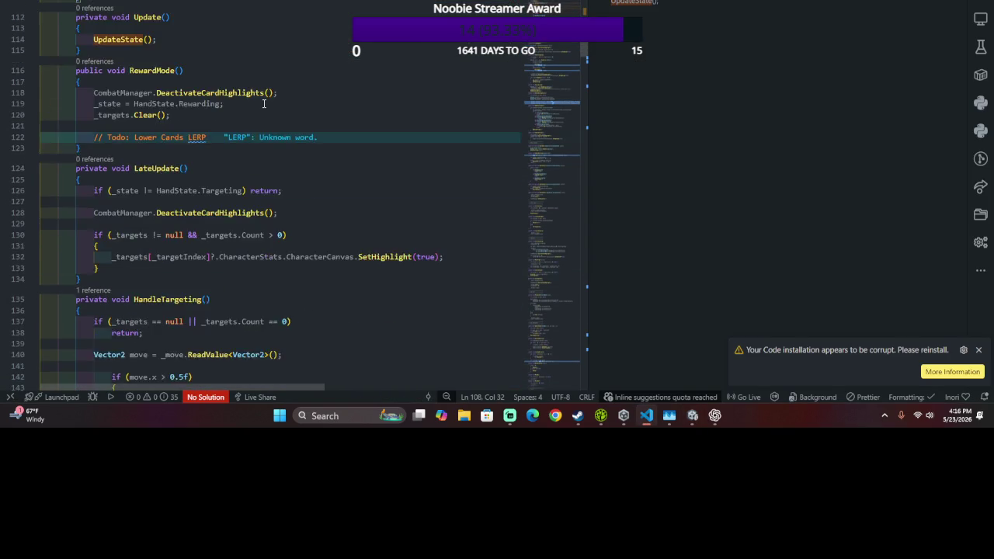
{"action": "scroll", "coordinate": [260, 111], "scroll_direction": "up", "scroll_amount": 5}
{"action": "scroll", "coordinate": [259, 110], "scroll_direction": "up", "scroll_amount": 2}
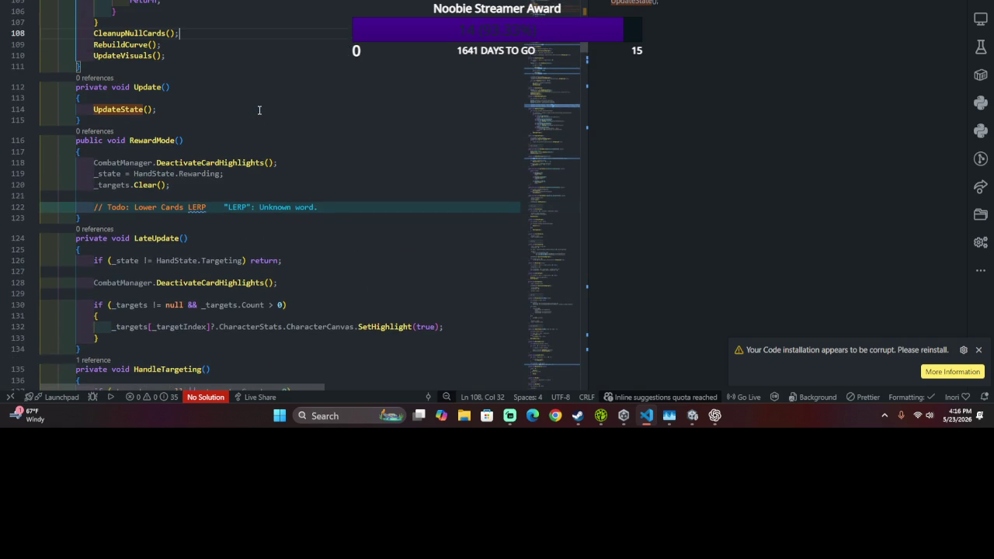
{"action": "scroll", "coordinate": [259, 111], "scroll_direction": "up", "scroll_amount": 5}
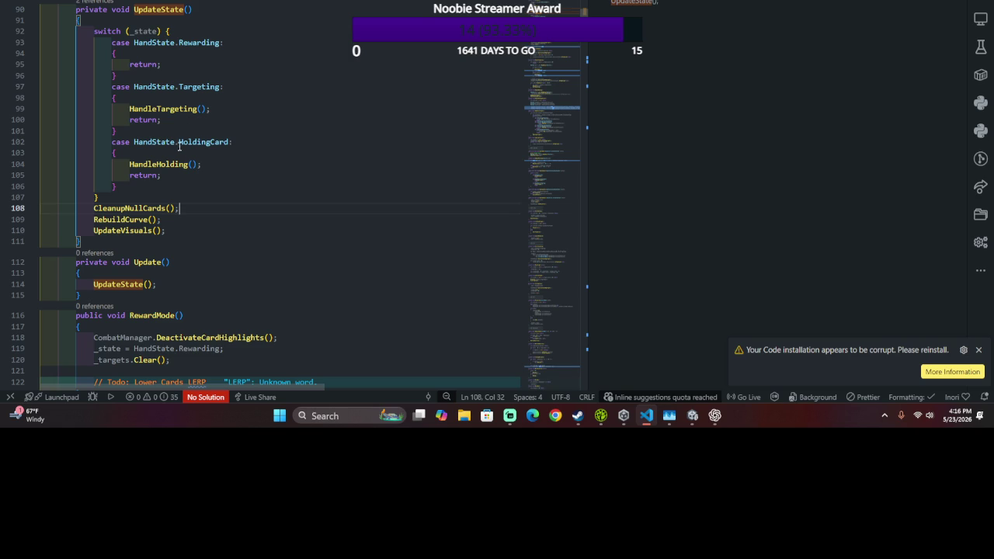
{"action": "key", "text": "Down"}
{"action": "key", "text": "Down"}
{"action": "key", "text": "Down"}
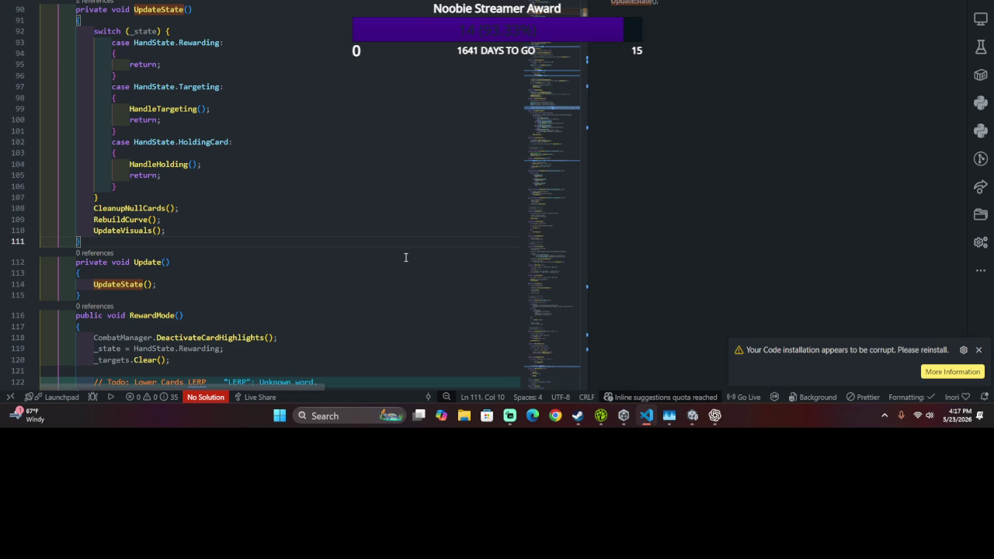
{"action": "scroll", "coordinate": [392, 250], "scroll_direction": "down", "scroll_amount": 10}
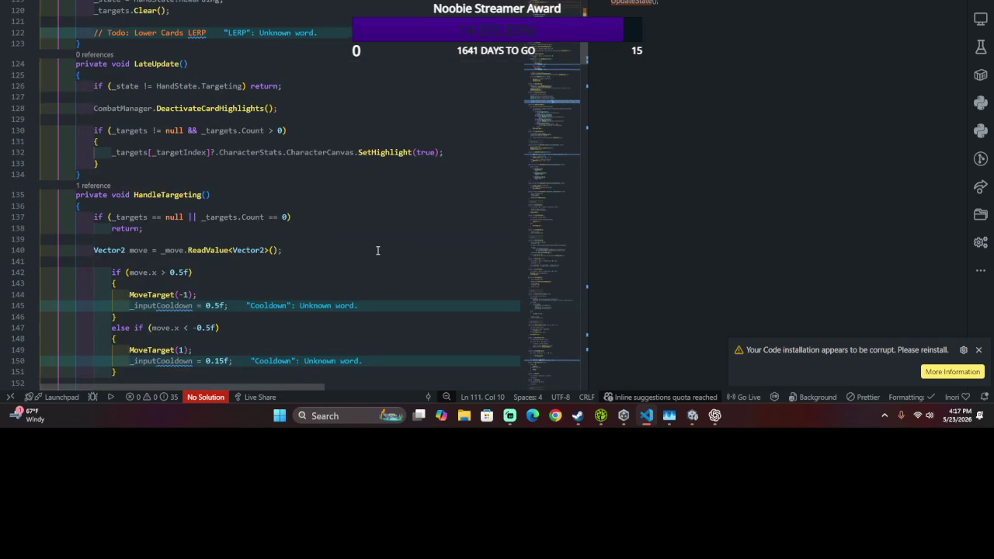
{"action": "scroll", "coordinate": [377, 250], "scroll_direction": "up", "scroll_amount": 7}
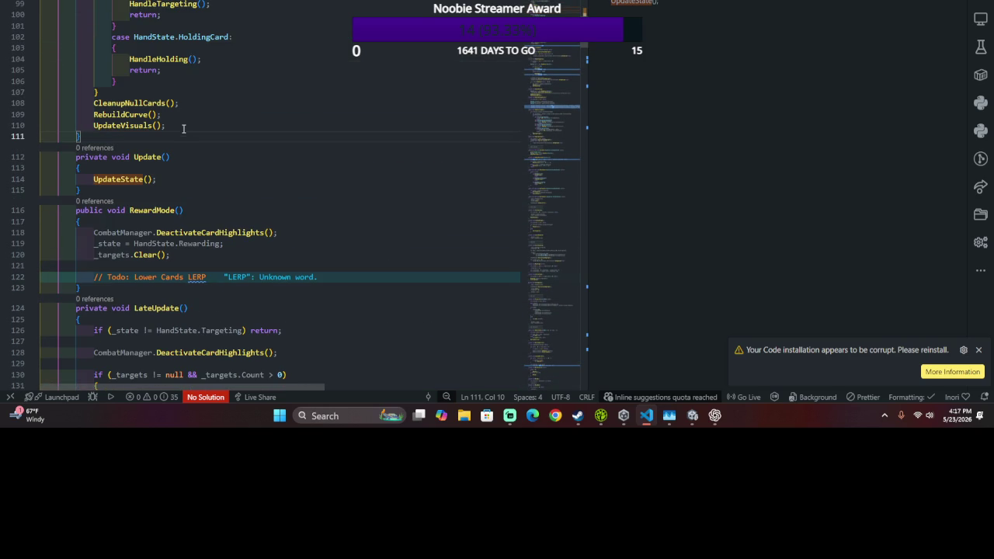
{"action": "scroll", "coordinate": [177, 135], "scroll_direction": "up", "scroll_amount": 4}
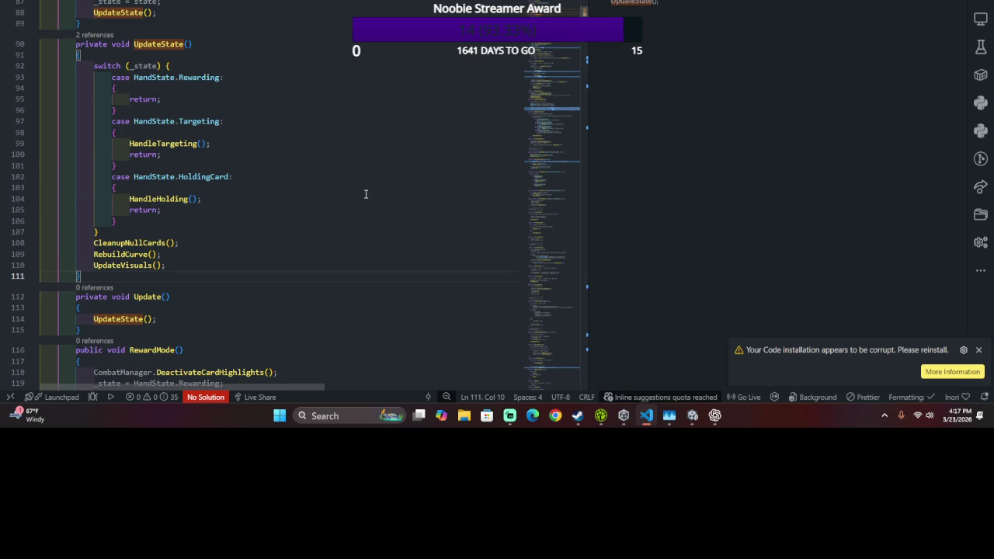
{"action": "scroll", "coordinate": [366, 195], "scroll_direction": "up", "scroll_amount": 3}
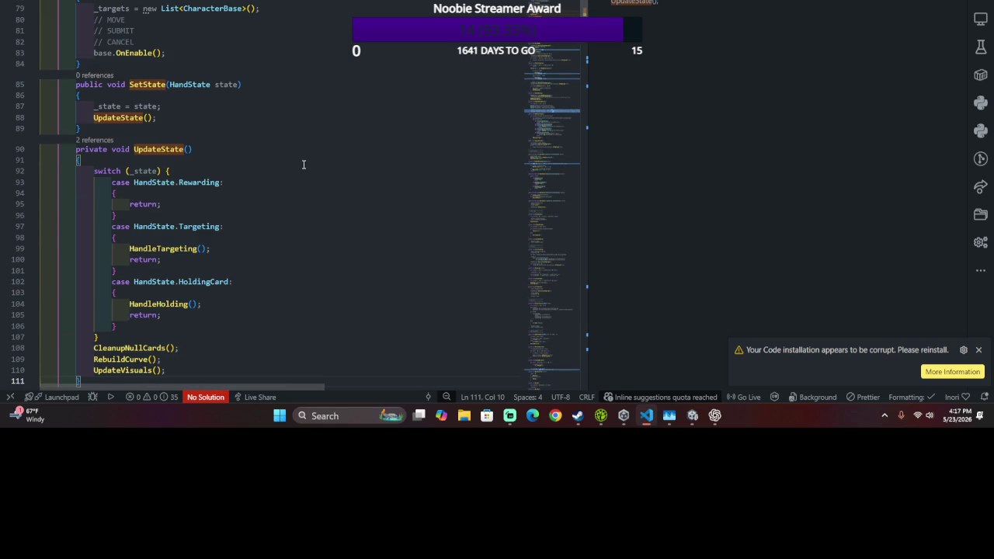
{"action": "scroll", "coordinate": [284, 177], "scroll_direction": "down", "scroll_amount": 3}
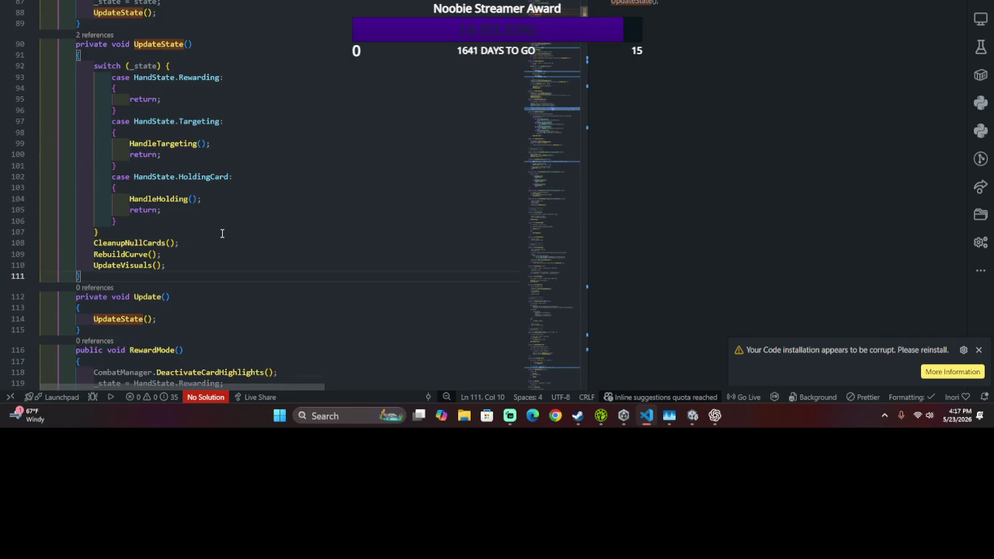
{"action": "scroll", "coordinate": [221, 233], "scroll_direction": "down", "scroll_amount": 8}
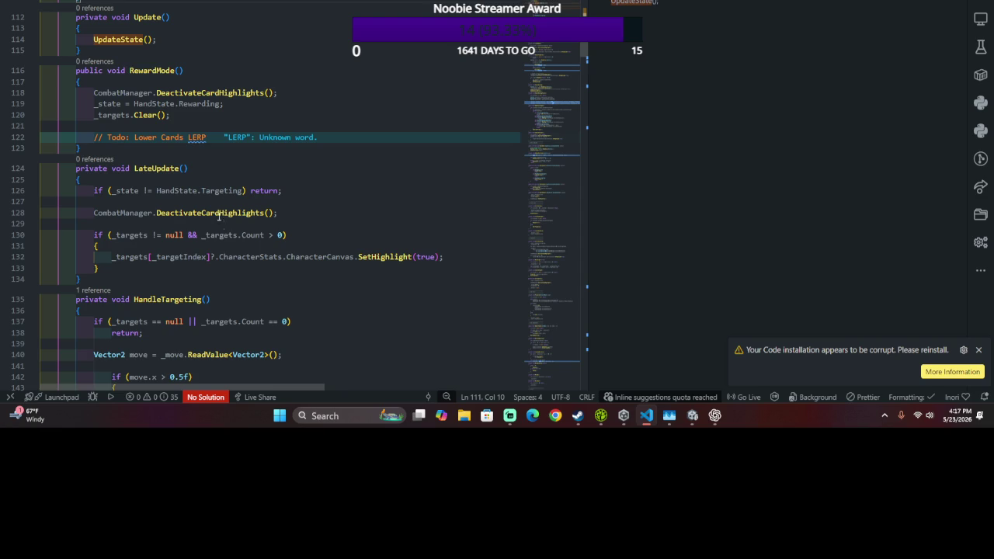
{"action": "scroll", "coordinate": [219, 218], "scroll_direction": "up", "scroll_amount": 6}
- Add a HandleMove(); call on a new line after the switch block, starting an argument with _
{"action": "left_click", "coordinate": [172, 162]}
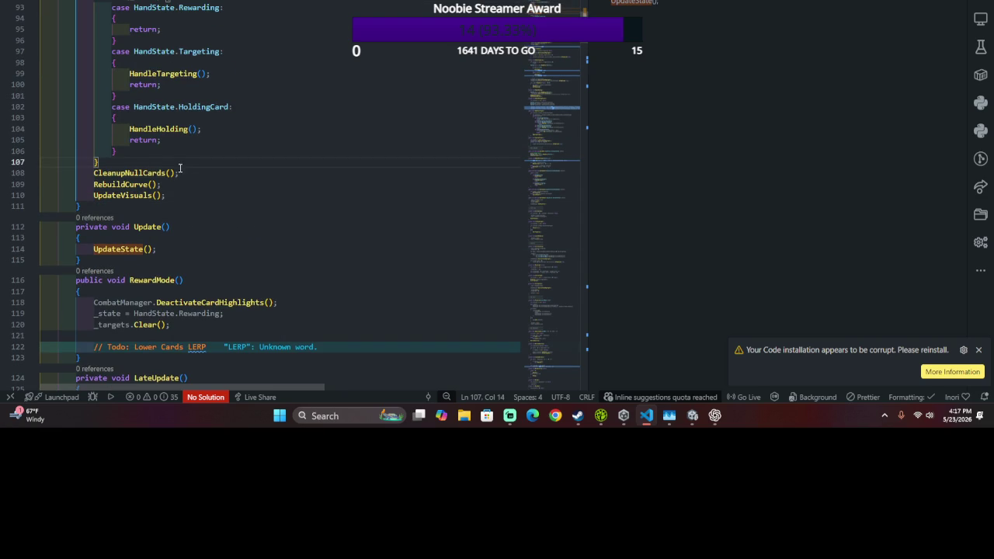
{"action": "key", "text": "Return"}
{"action": "type", "text": "Ha"}
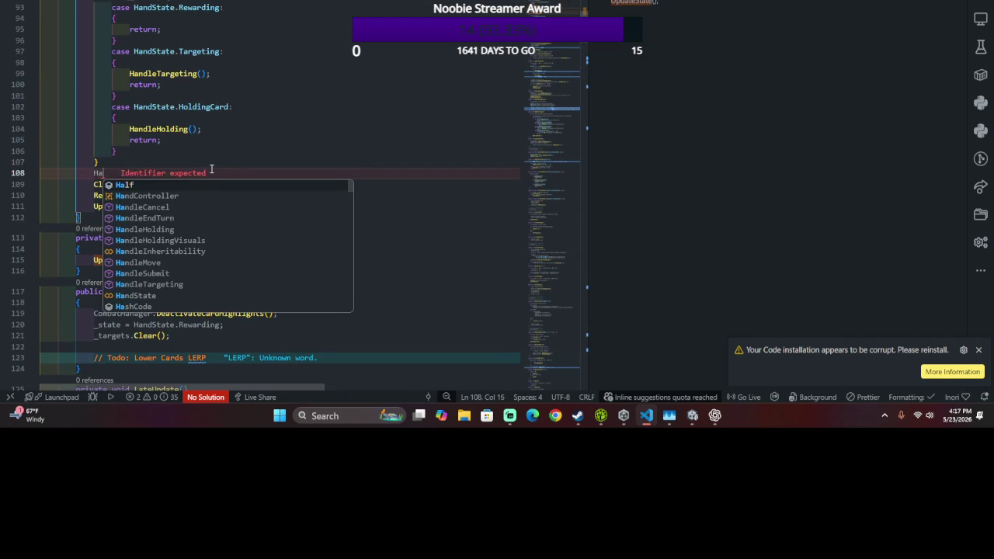
{"action": "type", "text": "ndleMove();"}
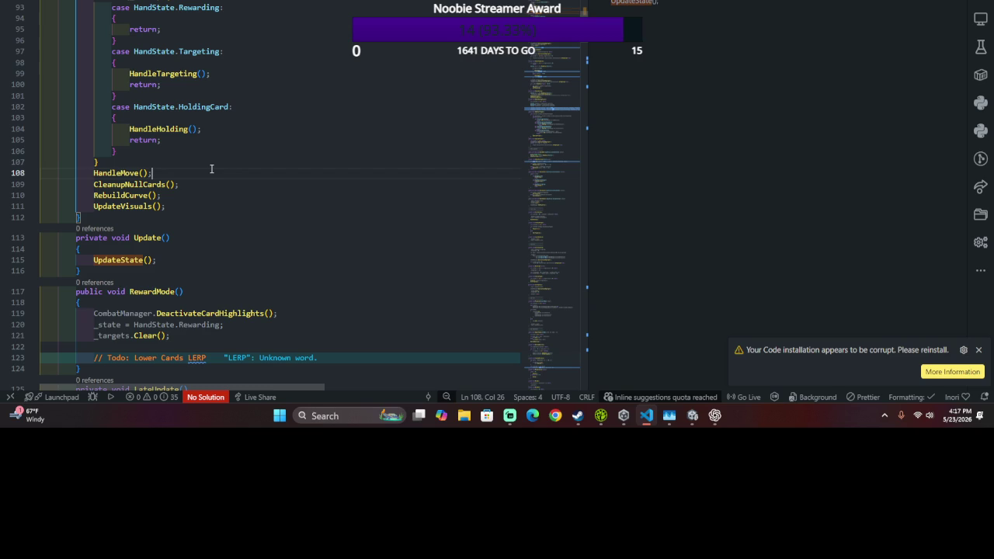
{"action": "scroll", "coordinate": [212, 169], "scroll_direction": "up", "scroll_amount": 2}
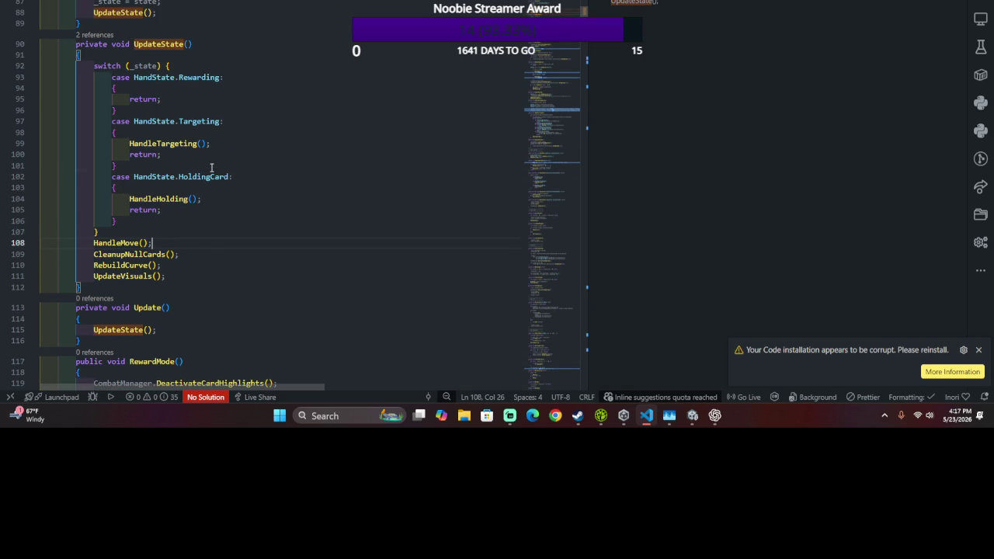
{"action": "scroll", "coordinate": [212, 168], "scroll_direction": "up", "scroll_amount": 5}
{"action": "scroll", "coordinate": [211, 169], "scroll_direction": "down", "scroll_amount": 2}
{"action": "scroll", "coordinate": [211, 168], "scroll_direction": "down", "scroll_amount": 5}
{"action": "key", "text": "Left"}
{"action": "key", "text": "Left"}
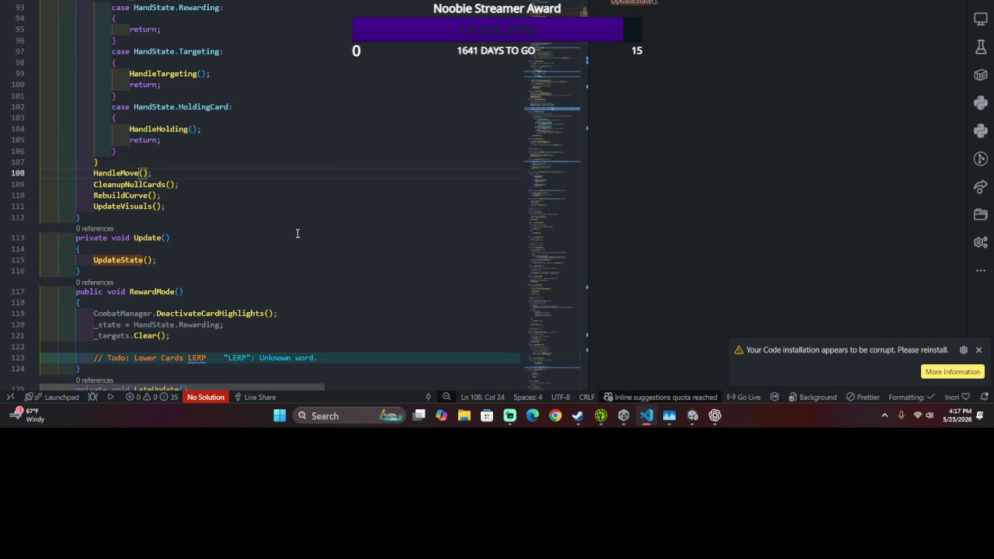
{"action": "key", "text": "ctrl+space"}
{"action": "key", "text": "Escape"}
{"action": "type", "text": "_"}
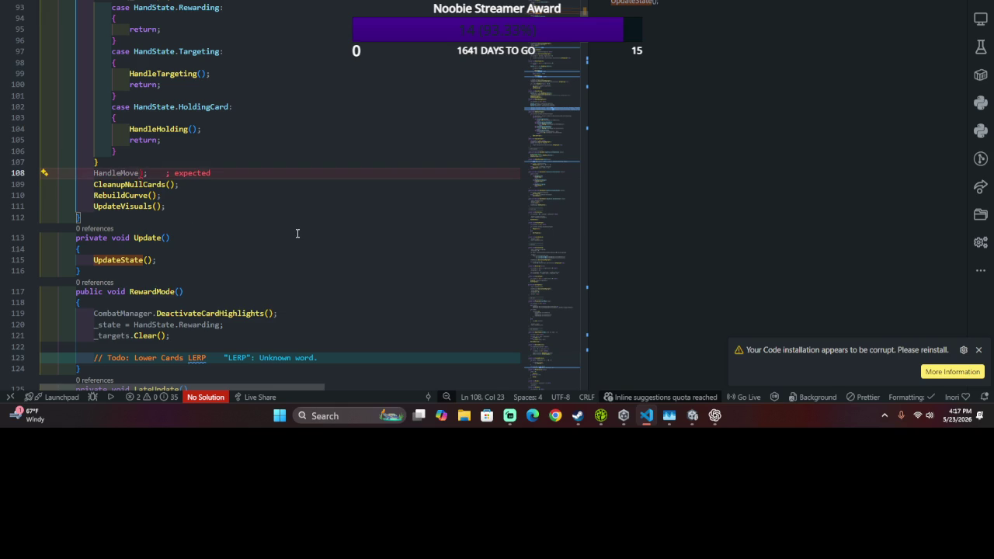
- Replace the HandleMove call on line 108 with the OnMovePerformed method name
{"action": "left_click", "coordinate": [122, 173], "text": "ctrl"}
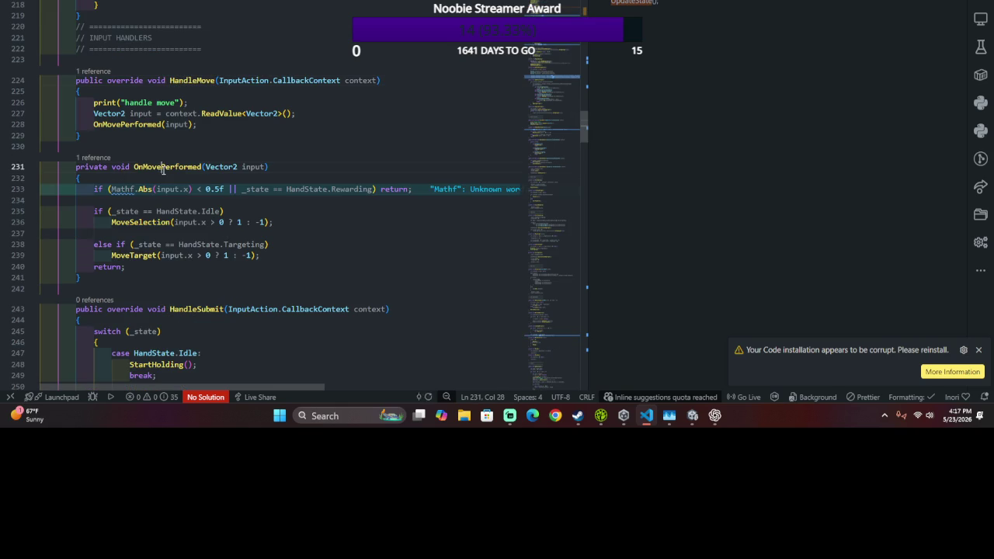
{"action": "double_click", "coordinate": [184, 170]}
{"action": "key", "text": "ctrl+c"}
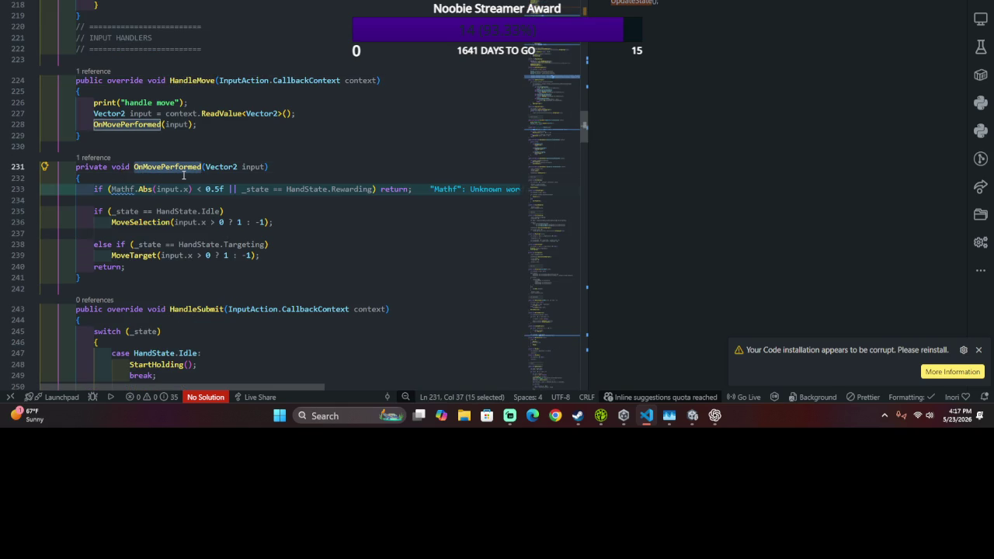
{"action": "key", "text": "alt+Left"}
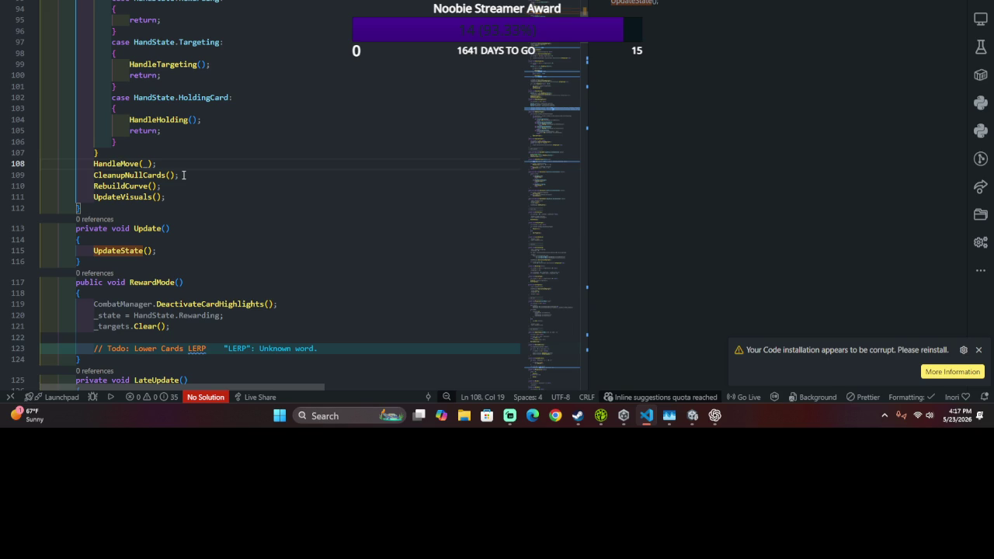
{"action": "double_click", "coordinate": [104, 164]}
{"action": "key", "text": "ctrl+v"}
- Pass _move.action.ReadValue<Vector2>().x as the OnMovePerformed argument
{"action": "left_click", "coordinate": [171, 164]}
{"action": "type", "text": "actio"}
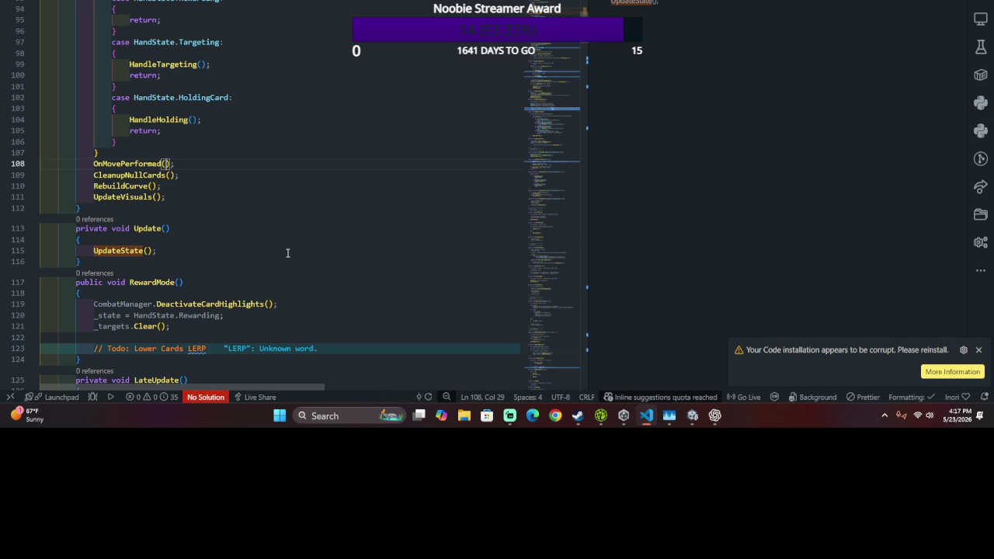
{"action": "key", "text": "BackSpace"}
{"action": "key", "text": "BackSpace"}
{"action": "key", "text": "BackSpace"}
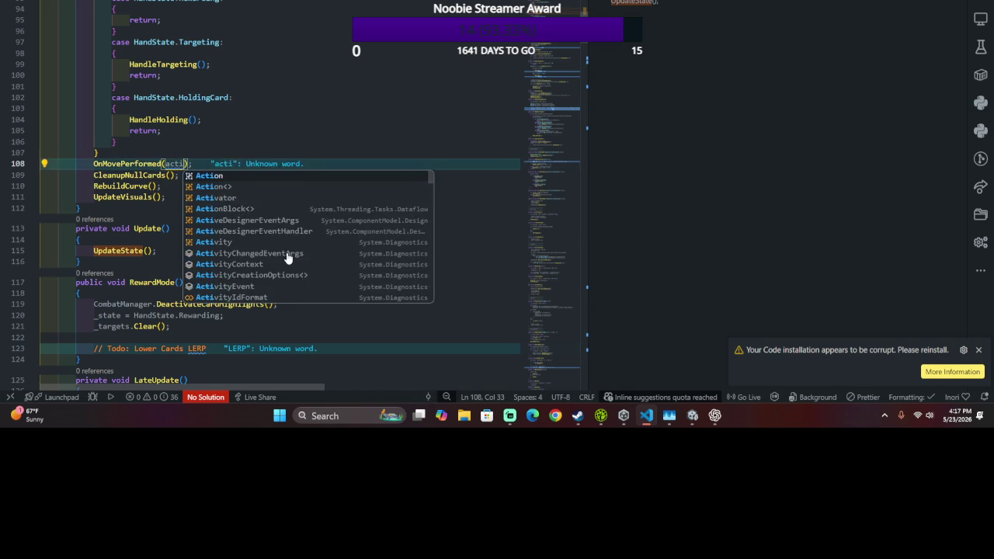
{"action": "type", "text": "m"}
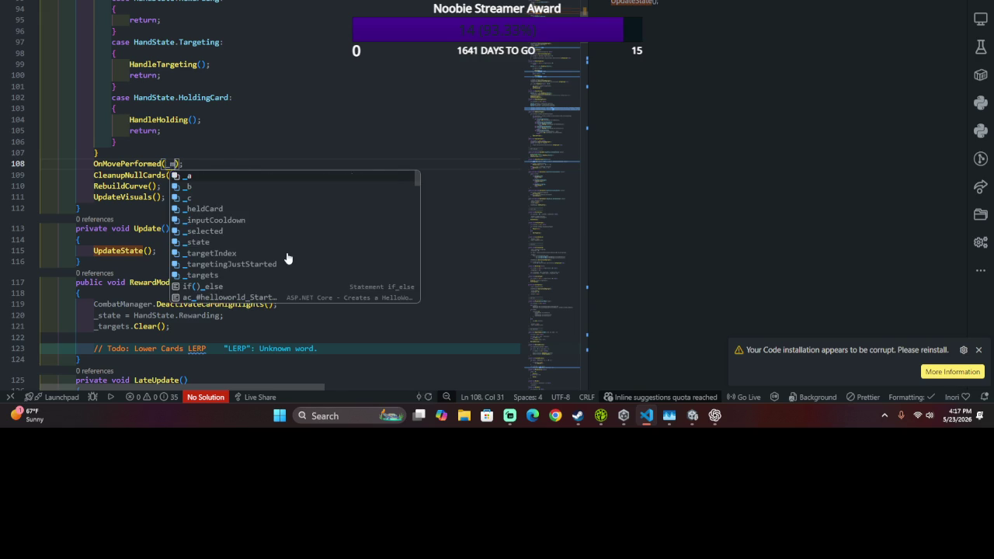
{"action": "key", "text": "BackSpace"}
{"action": "type", "text": "move."}
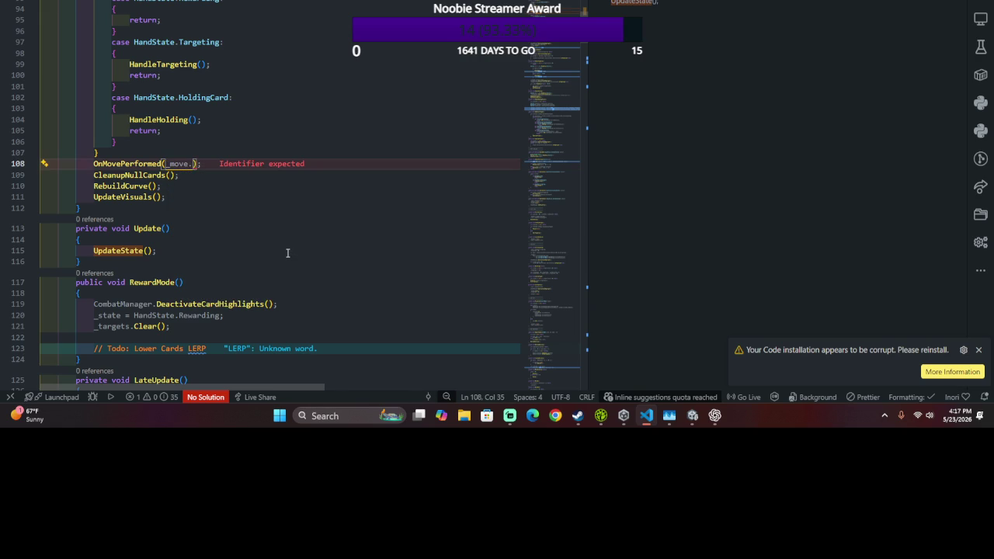
{"action": "type", "text": "acti"}
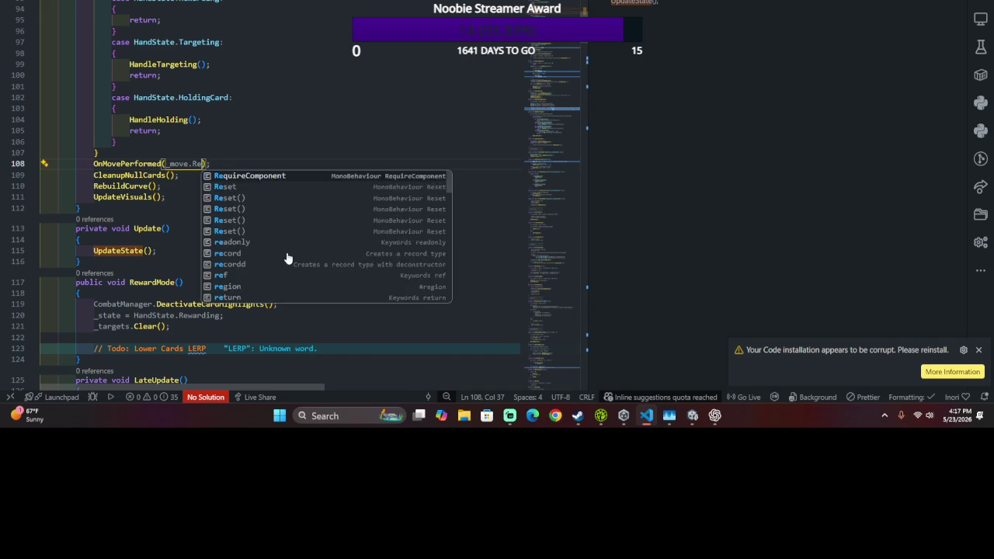
{"action": "type", "text": "on.Read"}
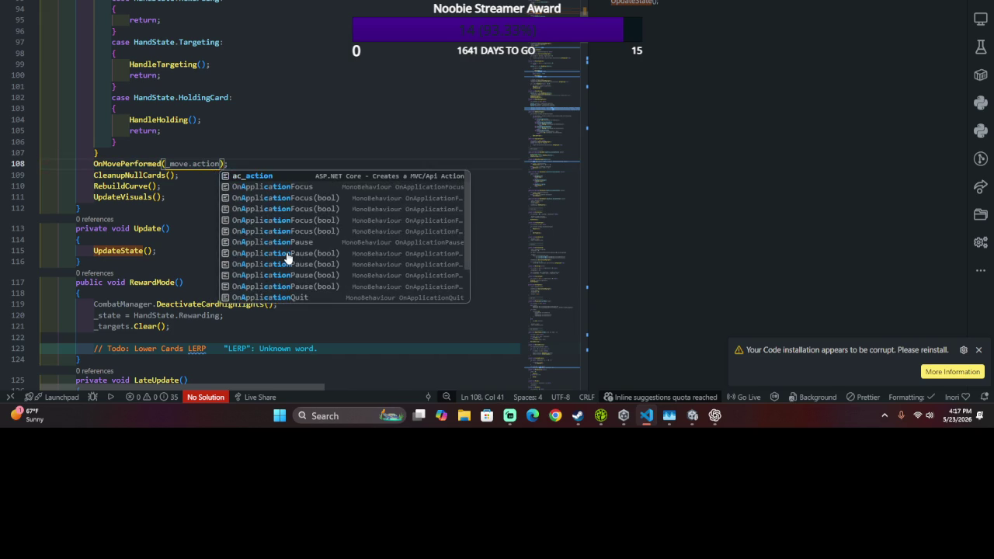
{"action": "type", "text": "Value<M"}
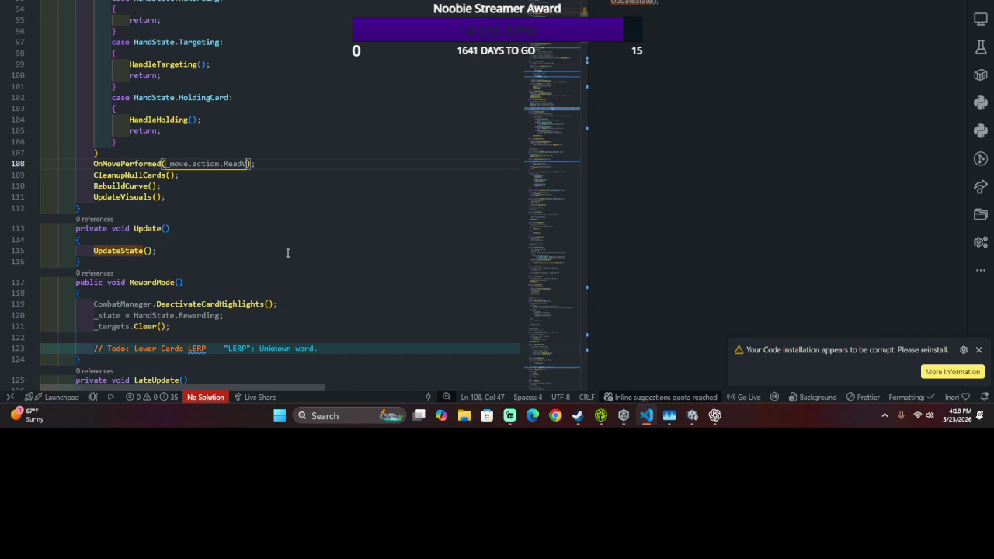
{"action": "key", "text": "BackSpace"}
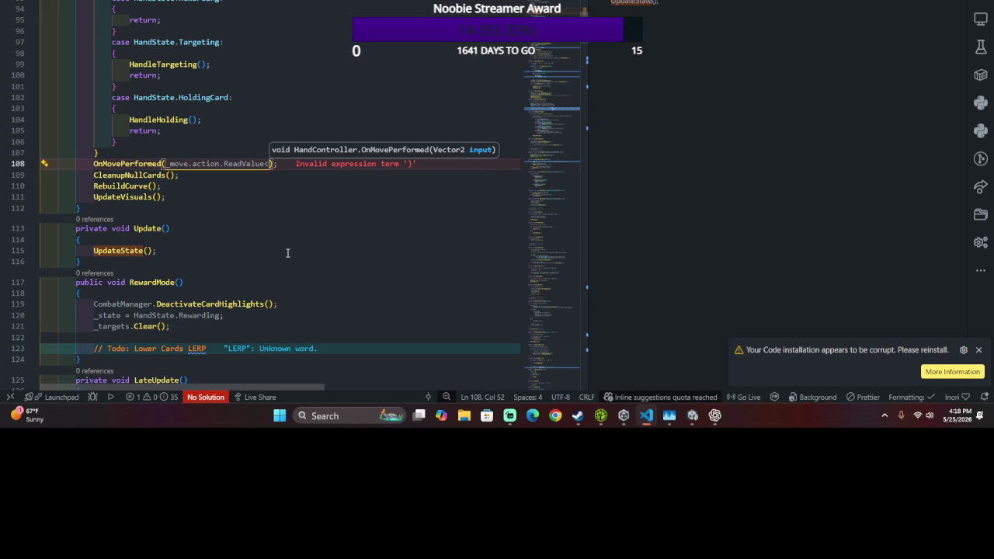
{"action": "type", "text": "Vector2>().x"}
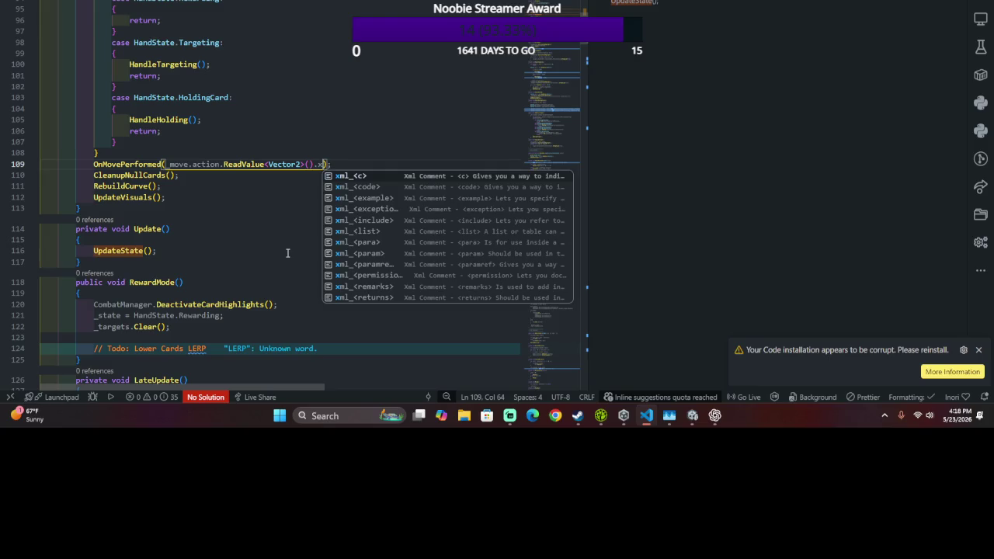
- Check OnMovePerformed's parameter type, drop the trailing .x, and switch to Unity
{"action": "left_click", "coordinate": [103, 166], "text": "ctrl"}
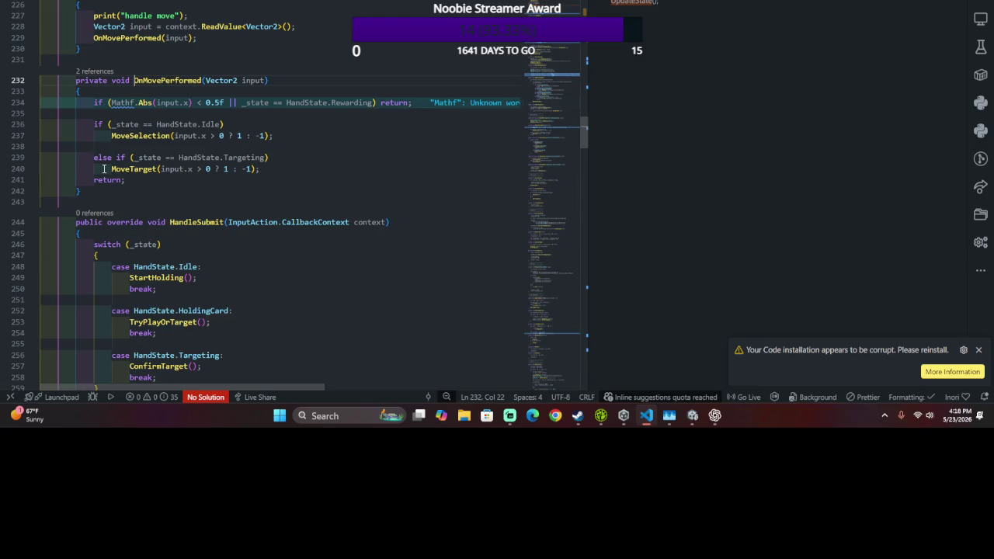
{"action": "key", "text": "alt+Left"}
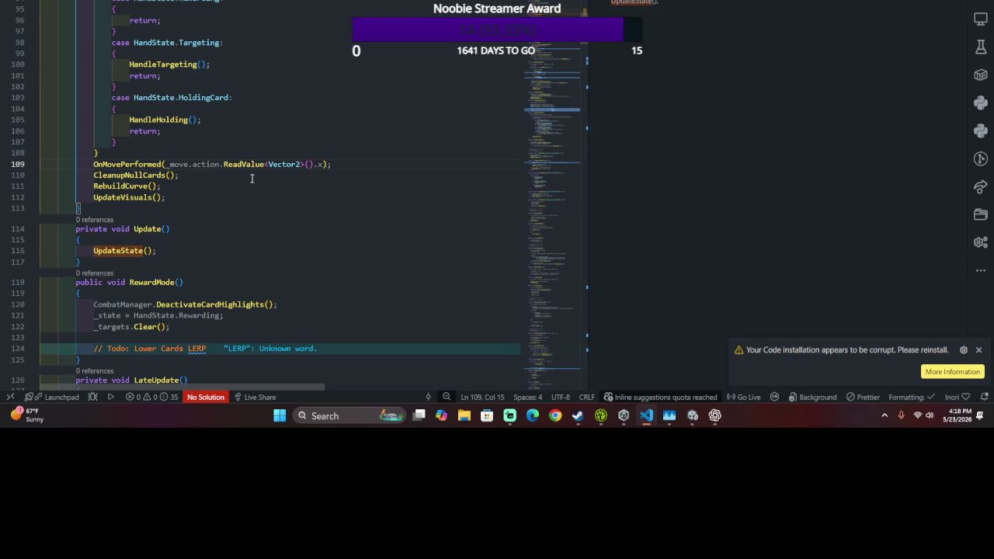
{"action": "key", "text": "End"}
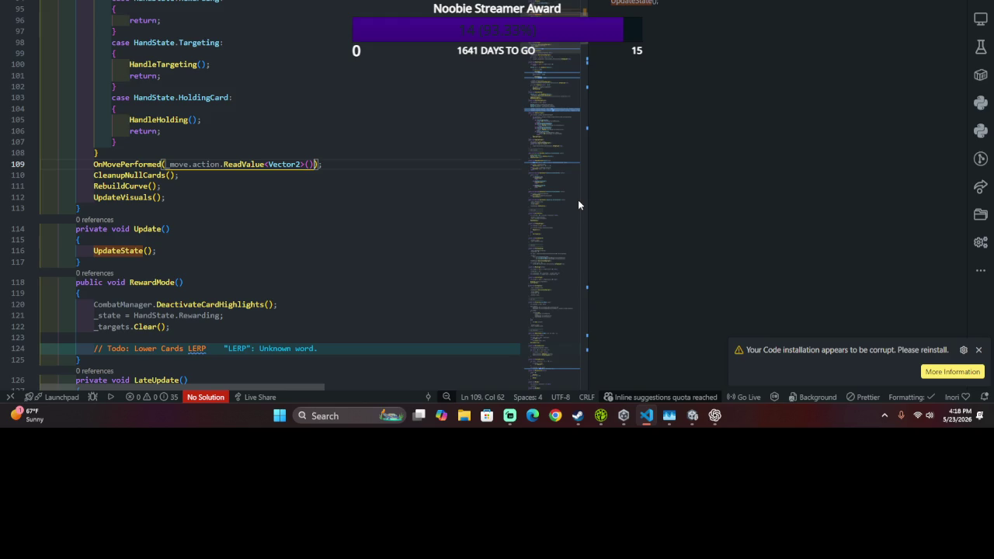
{"action": "key", "text": "alt+Tab"}
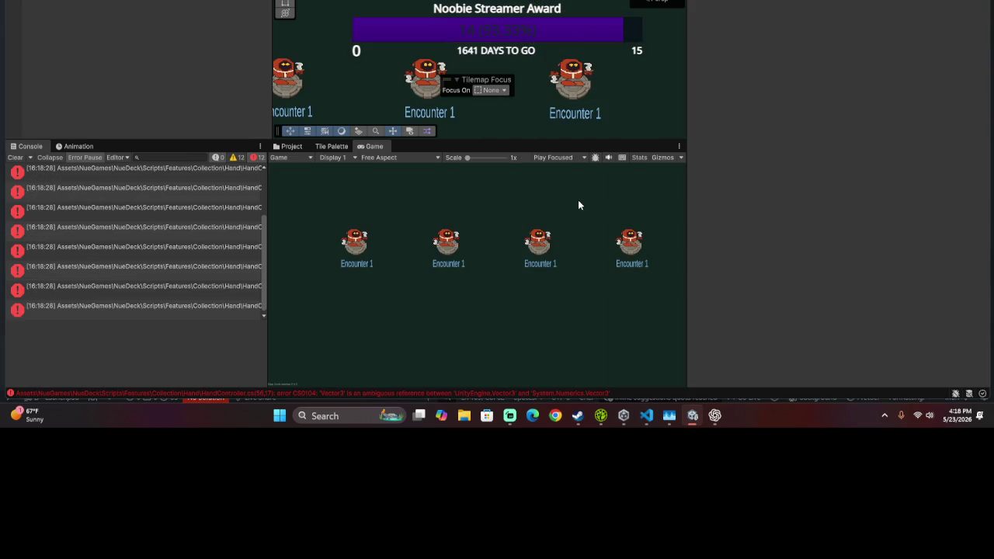
- Widen Unity's console to read the ambiguous Vector errors and open the first one in code
{"action": "left_click", "coordinate": [174, 176]}
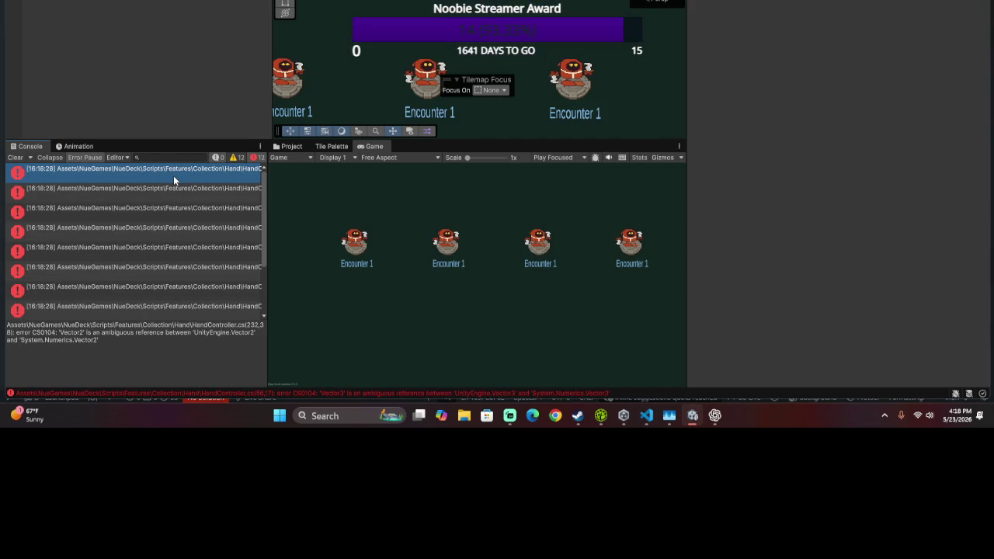
{"action": "mouse_move", "coordinate": [264, 185]}
{"action": "left_mouse_down"}
{"action": "mouse_move", "coordinate": [701, 246]}
{"action": "mouse_move", "coordinate": [582, 230]}
{"action": "mouse_move", "coordinate": [619, 227]}
{"action": "left_mouse_up"}
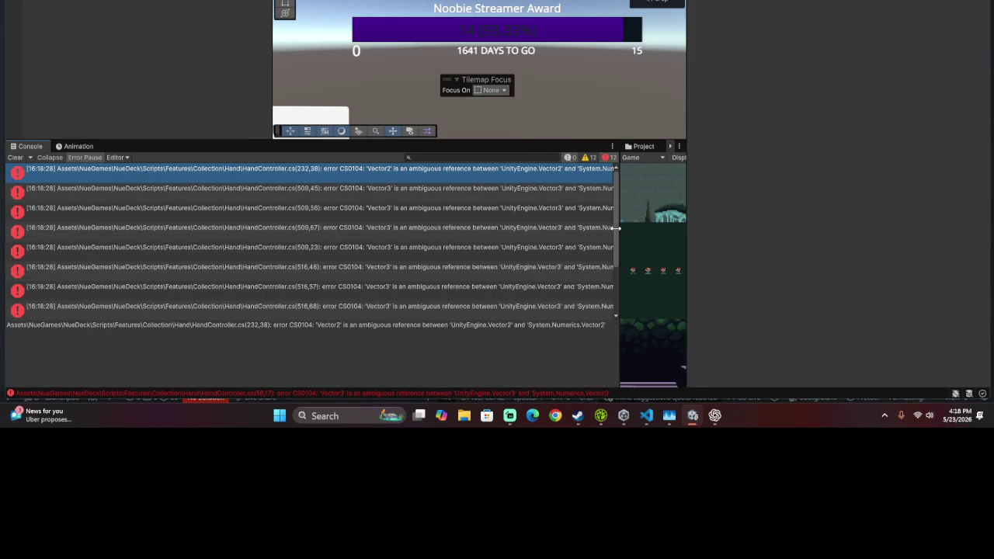
{"action": "double_click", "coordinate": [416, 190]}
{"action": "scroll", "coordinate": [366, 164], "scroll_direction": "up", "scroll_amount": 15}
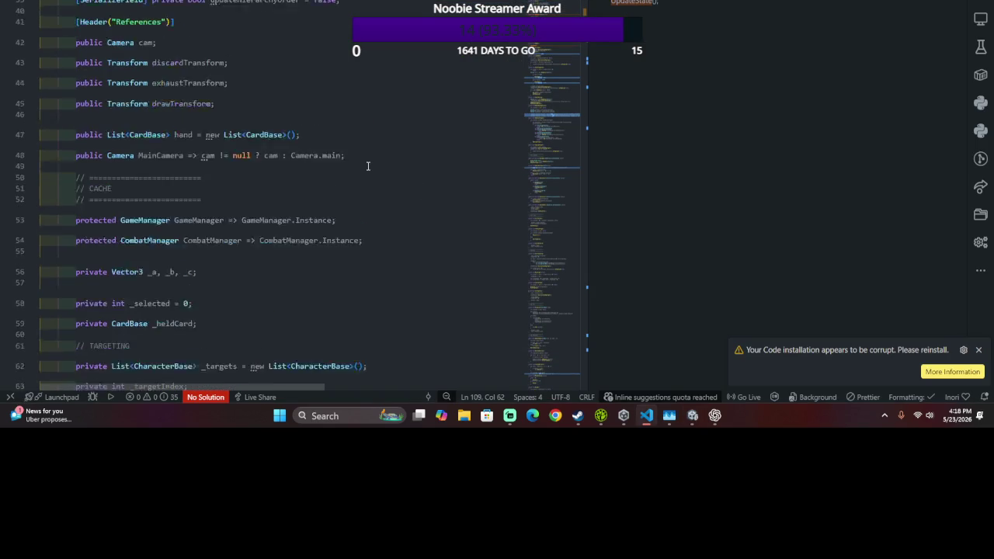
- Delete the 'using System.Numerics;' line, save, and recheck Unity's console
{"action": "left_click", "coordinate": [298, 31]}
{"action": "key", "text": "shift+Down"}
{"action": "key", "text": "BackSpace"}
{"action": "key", "text": "ctrl+s"}
{"action": "key", "text": "alt+Tab"}
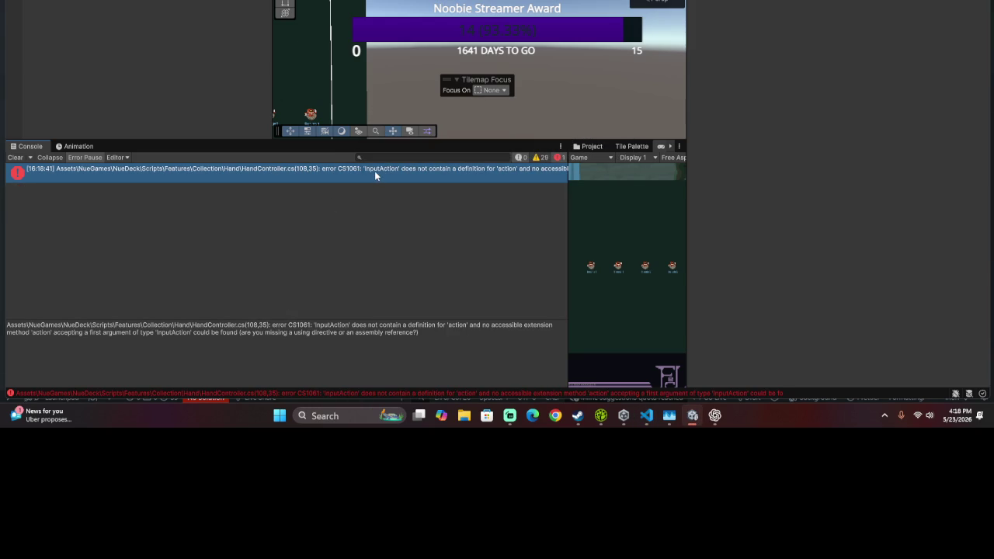
{"action": "key", "text": "alt+Tab"}
{"action": "scroll", "coordinate": [323, 286], "scroll_direction": "down", "scroll_amount": 20}
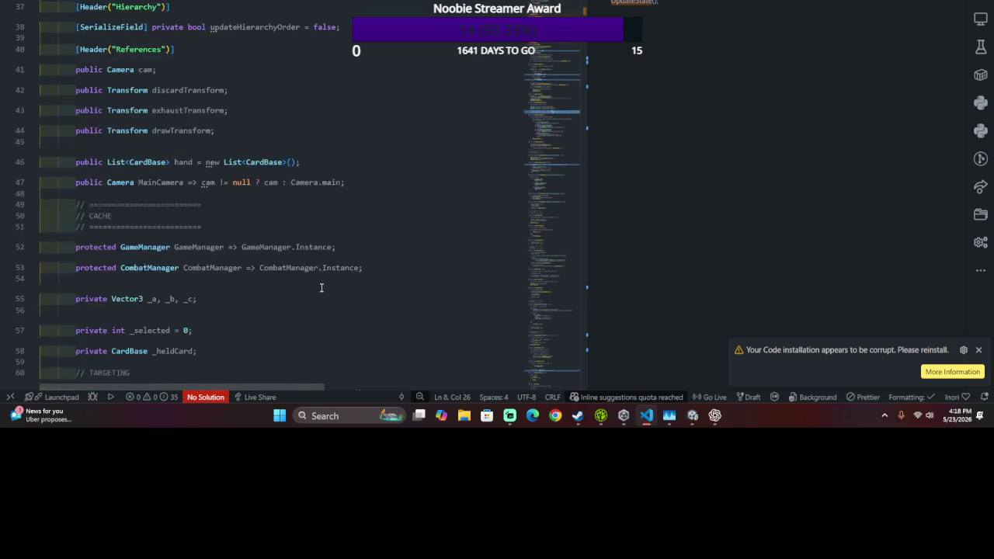
- Trace the _submit and _move field usages to see how _move is read
{"action": "scroll", "coordinate": [323, 287], "scroll_direction": "down", "scroll_amount": 20}
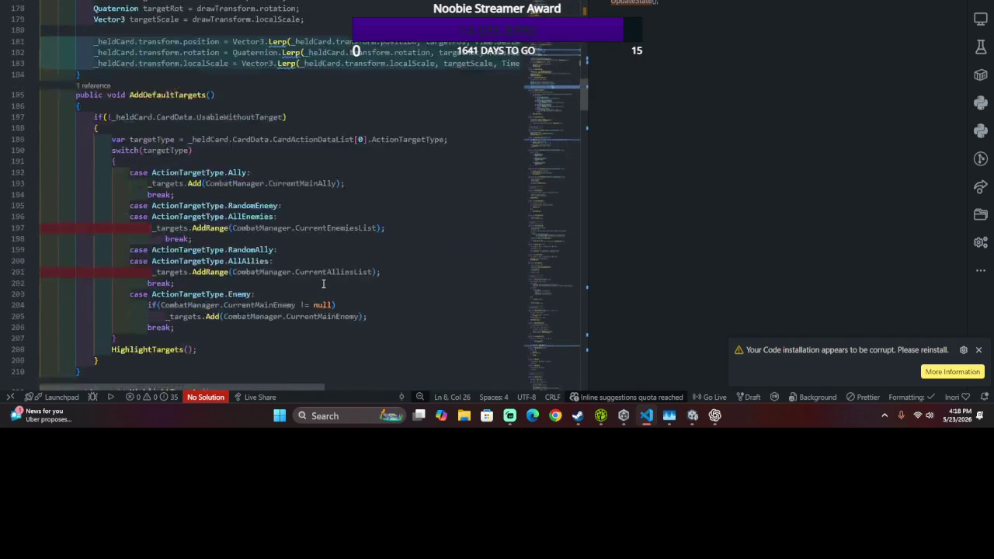
{"action": "key", "text": "ctrl+z"}
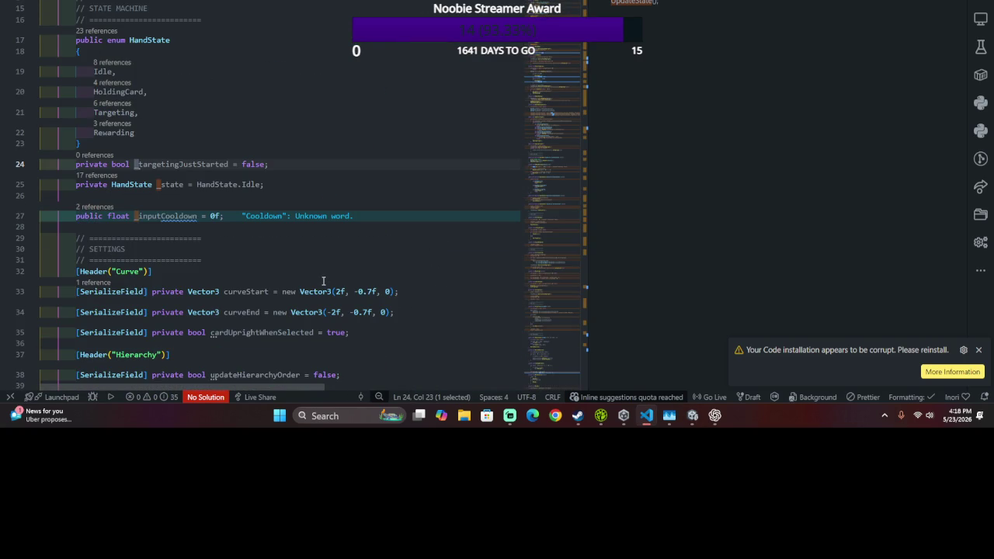
{"action": "key", "text": "ctrl+z"}
{"action": "key", "text": "shift+Right"}
{"action": "key", "text": "shift+Right"}
{"action": "key", "text": "shift+Right"}
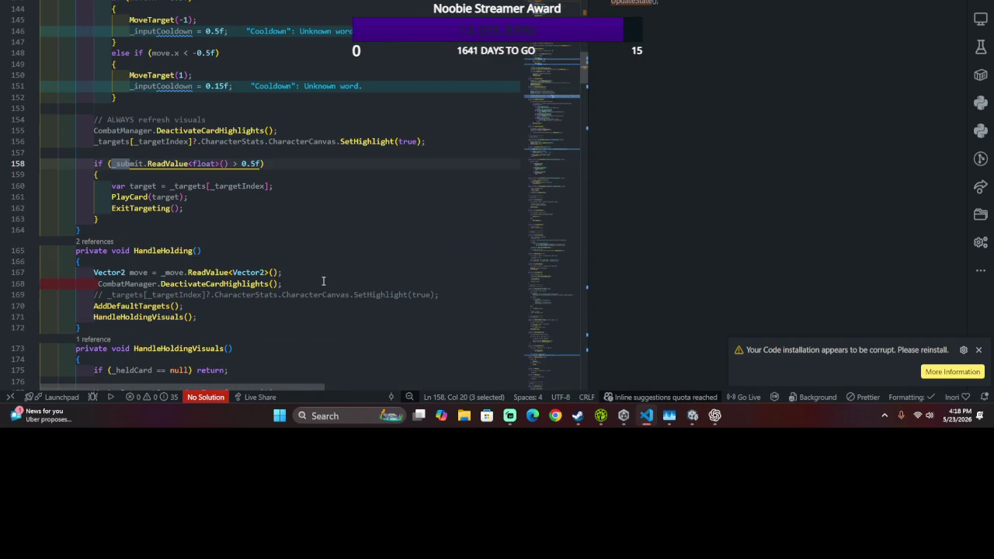
{"action": "key", "text": "shift+Left"}
{"action": "key", "text": "shift+Left"}
{"action": "key", "text": "shift+Left"}
{"action": "key", "text": "ctrl+d"}
{"action": "key", "text": "ctrl+z"}
{"action": "key", "text": "shift+Right"}
{"action": "key", "text": "shift+Right"}
{"action": "key", "text": "shift+Right"}
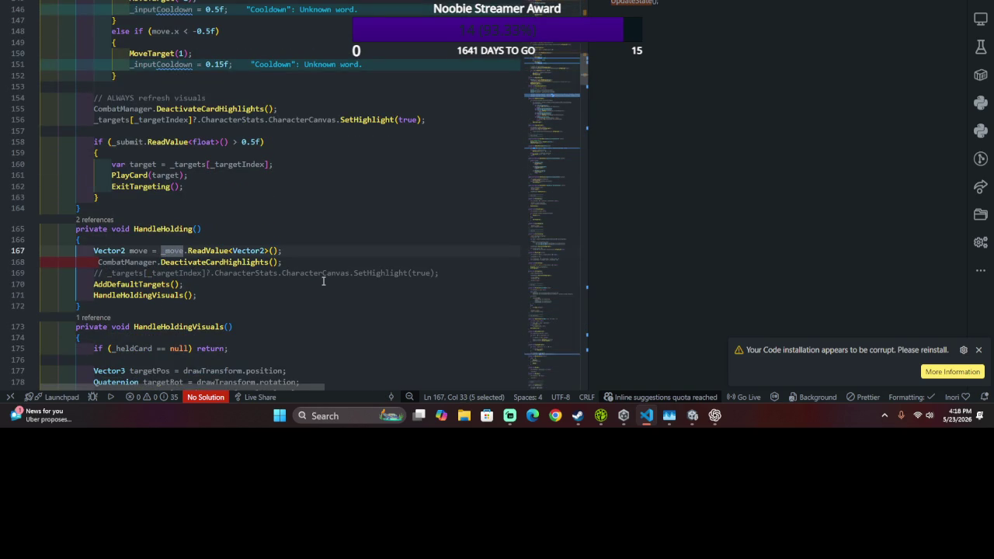
{"action": "key", "text": "ctrl+d"}
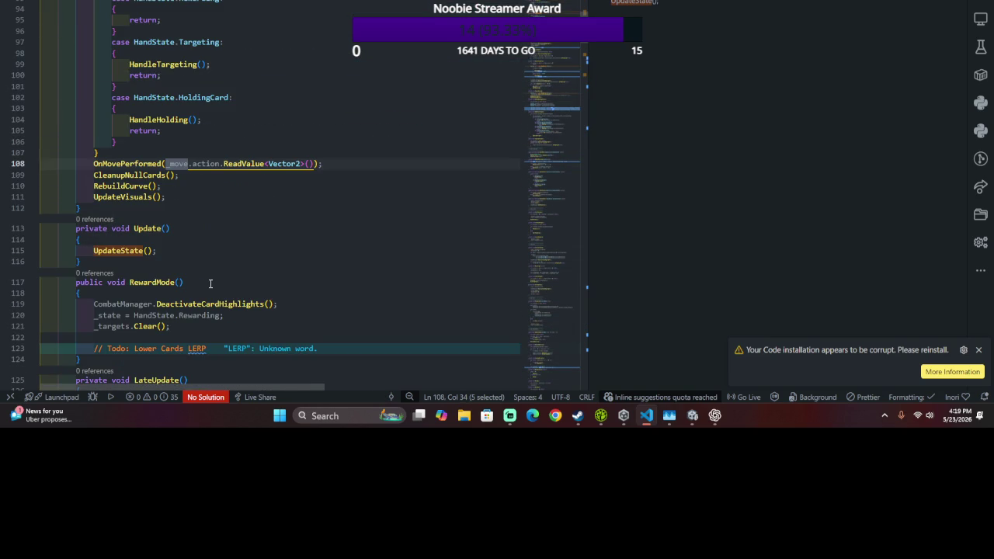
- Make the call OnMovePerformed(_move.ReadValue<Vector2>()) without 'action.', save, and recompile in Unity
{"action": "double_click", "coordinate": [206, 163]}
{"action": "key", "text": "BackSpace"}
{"action": "key", "text": "BackSpace"}
{"action": "key", "text": "ctrl+s"}
{"action": "key", "text": "alt+Tab"}
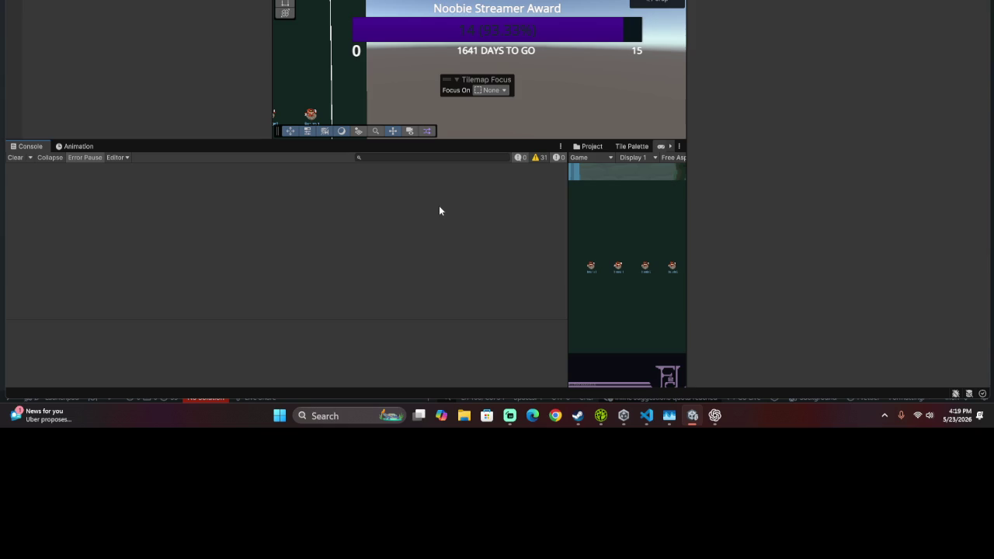
- Playtest the card battle in Unity, confirm zero console errors, and return to VS Code
{"action": "key", "text": "ctrl+p"}
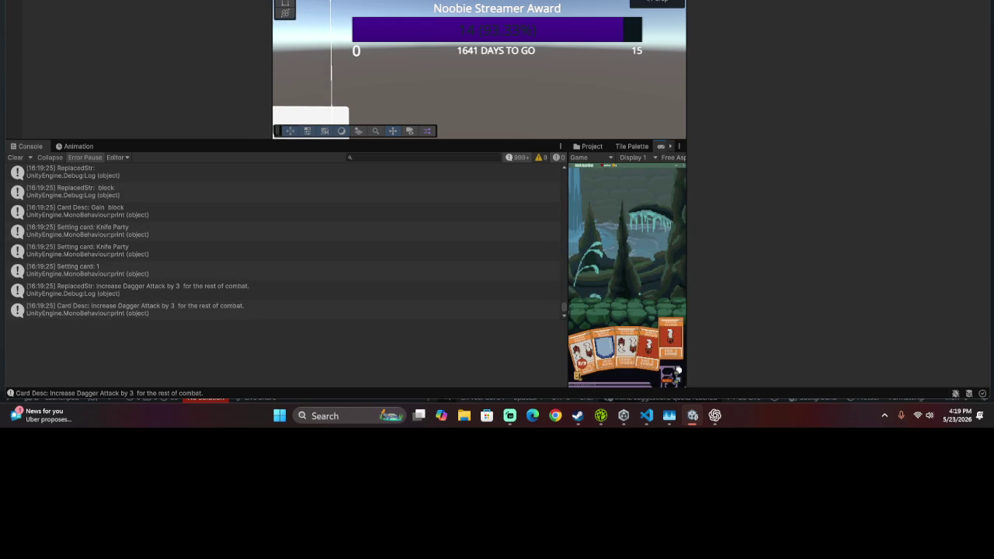
{"action": "key", "text": "alt+Tab"}
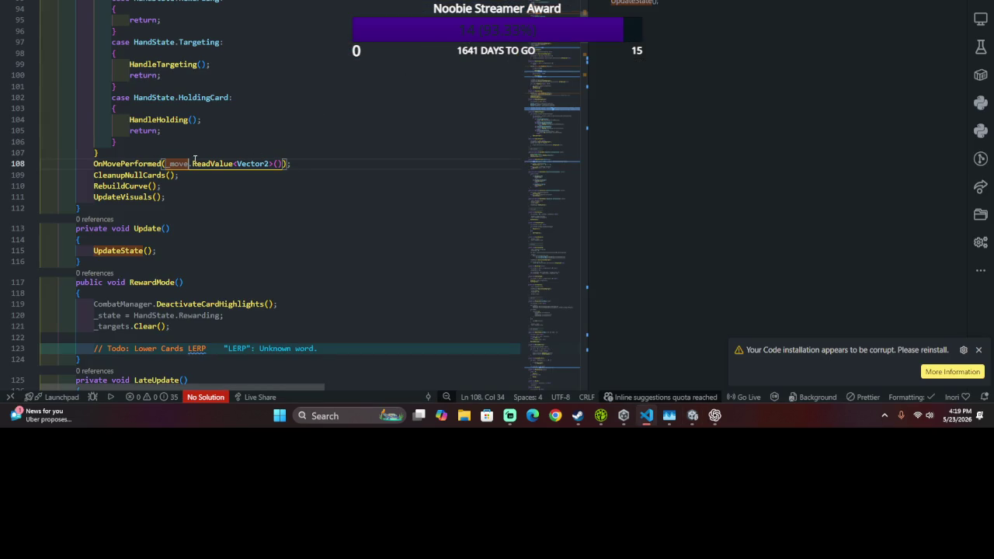
- Delete the OnMovePerformed(_move.ReadValue<Vector2>()) line from UpdateState
{"action": "key", "text": "BackSpace"}
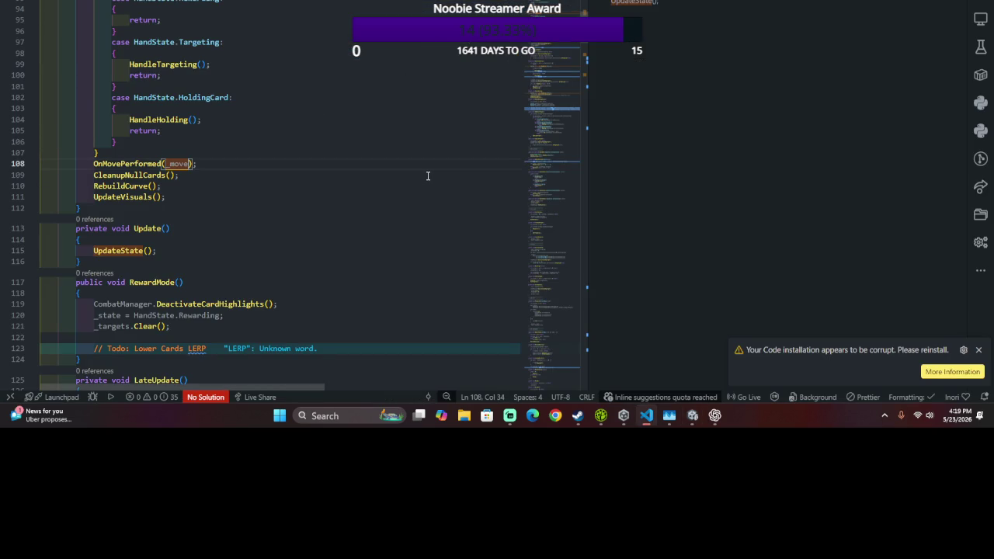
{"action": "key", "text": "BackSpace"}
{"action": "key", "text": "End"}
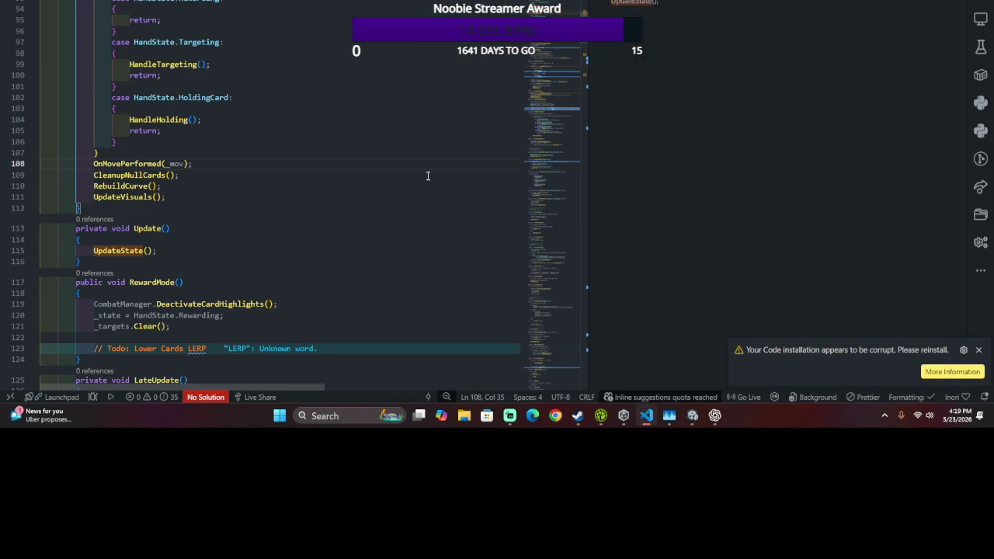
{"action": "key", "text": "shift+Up"}
{"action": "key", "text": "BackSpace"}
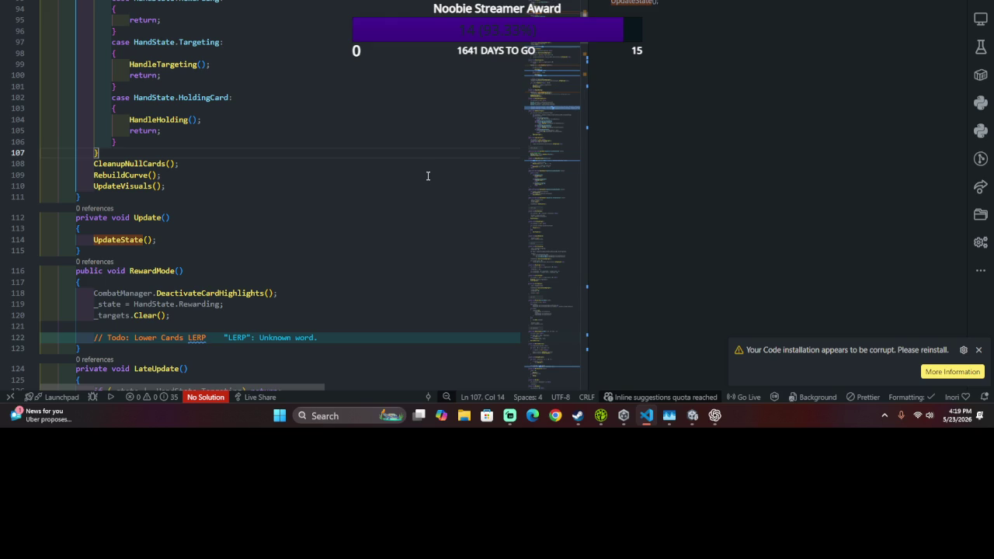
- Bring HandleMove's own OnMovePerformed call into view
{"action": "key", "text": "ctrl+p"}
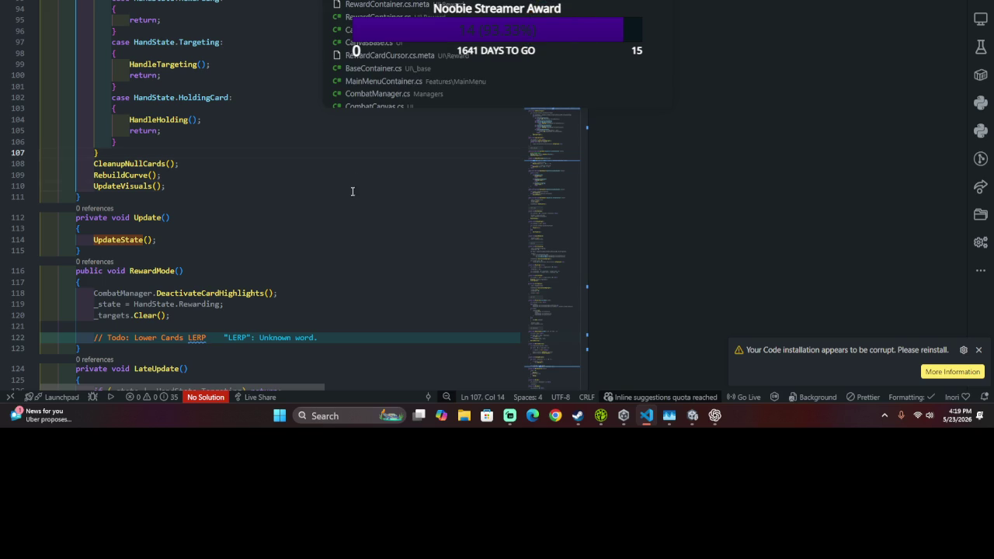
{"action": "left_click", "coordinate": [351, 189]}
{"action": "key", "text": "alt+Left"}
{"action": "key", "text": "shift+Right"}
{"action": "key", "text": "shift+Right"}
{"action": "key", "text": "shift+Right"}
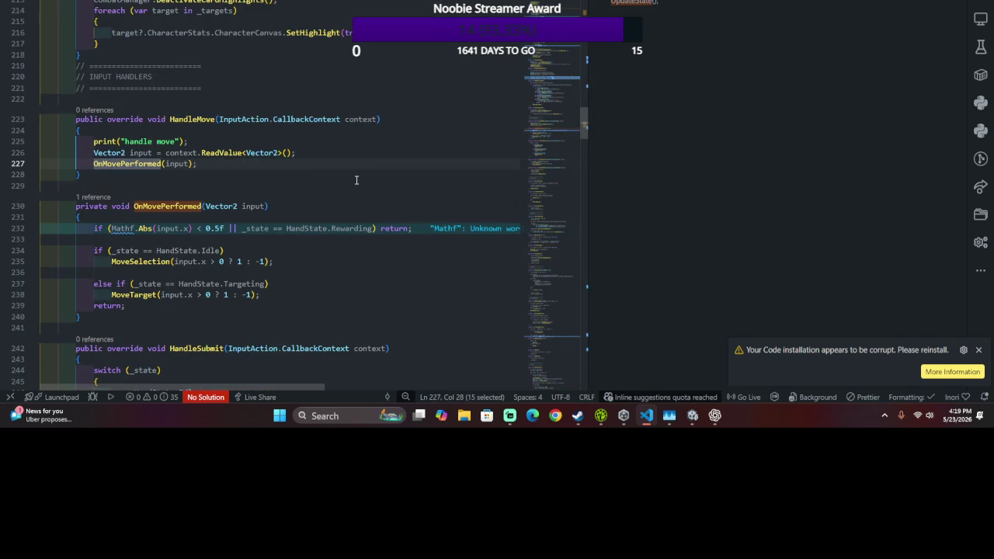
{"action": "left_click", "coordinate": [190, 121]}
{"action": "key", "text": "ctrl+p"}
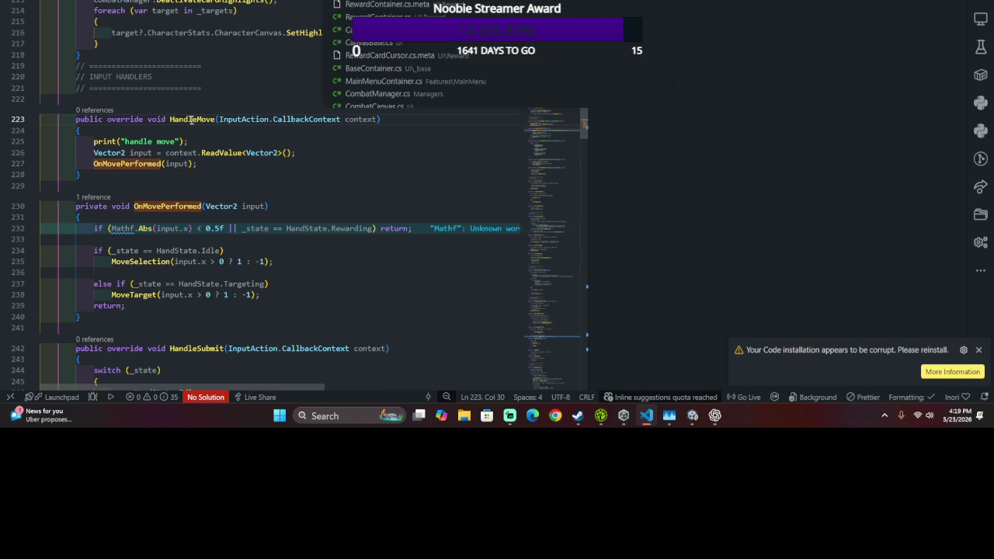
- Open BaseControllerBehaviour.cs and go from EnableControls to the Move method definition
{"action": "type", "text": "base"}
{"action": "key", "text": "Escape"}
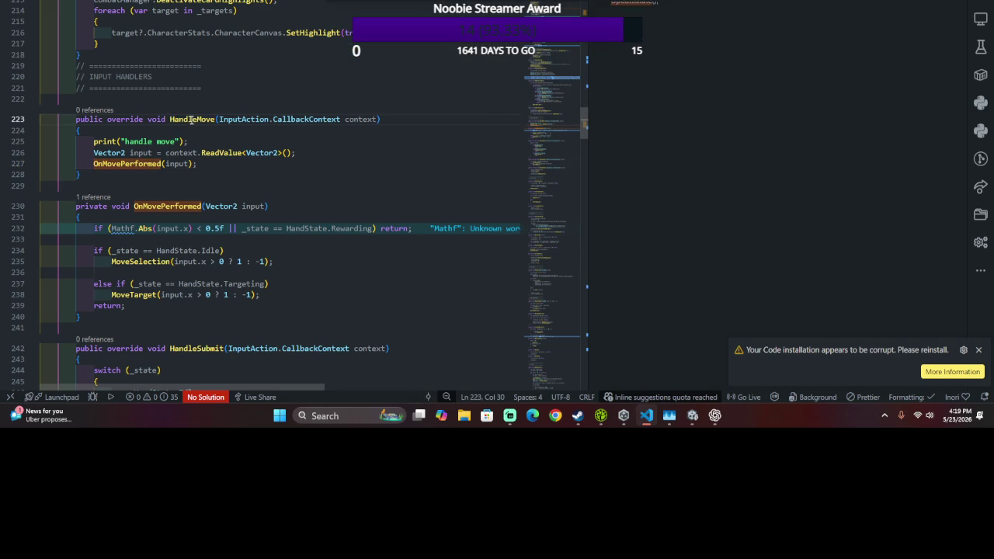
{"action": "key", "text": "ctrl+Tab"}
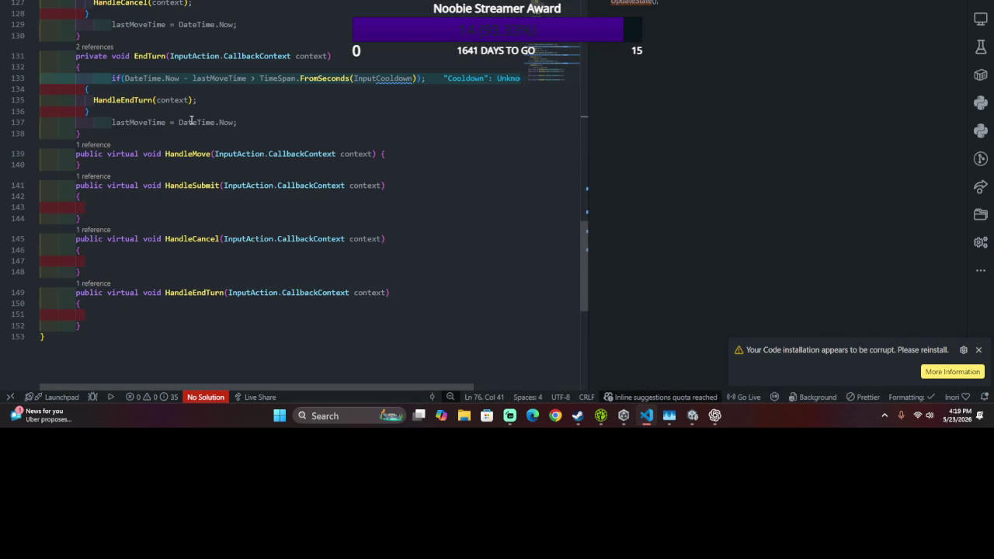
{"action": "left_click", "coordinate": [86, 89]}
{"action": "scroll", "coordinate": [247, 45], "scroll_direction": "up", "scroll_amount": 20}
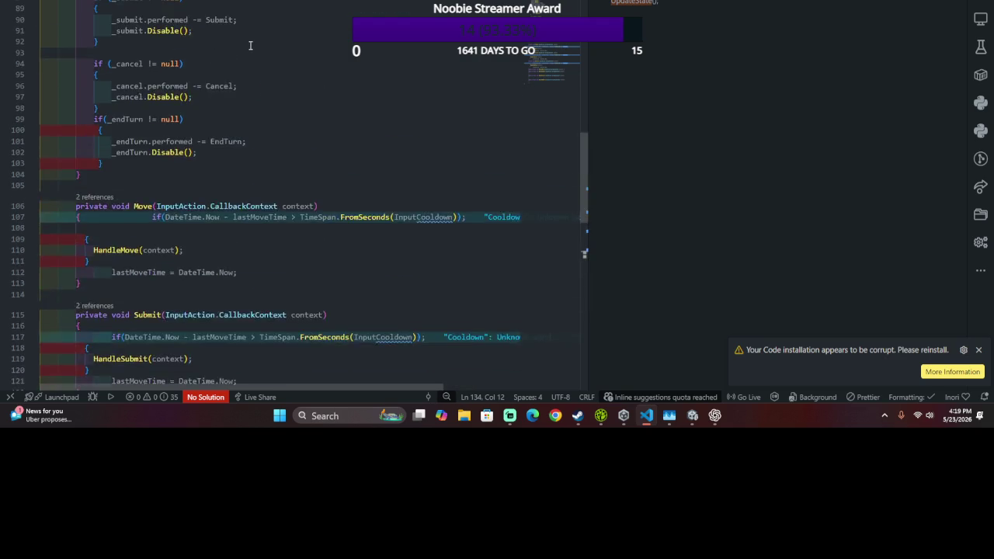
{"action": "scroll", "coordinate": [247, 45], "scroll_direction": "down", "scroll_amount": 5}
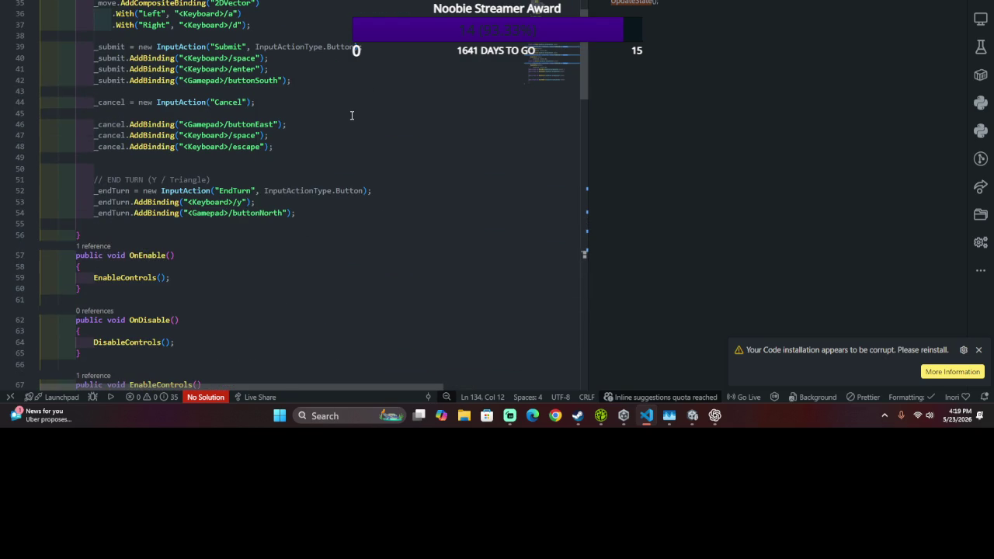
{"action": "scroll", "coordinate": [350, 119], "scroll_direction": "up", "scroll_amount": 7}
{"action": "scroll", "coordinate": [355, 118], "scroll_direction": "down", "scroll_amount": 10}
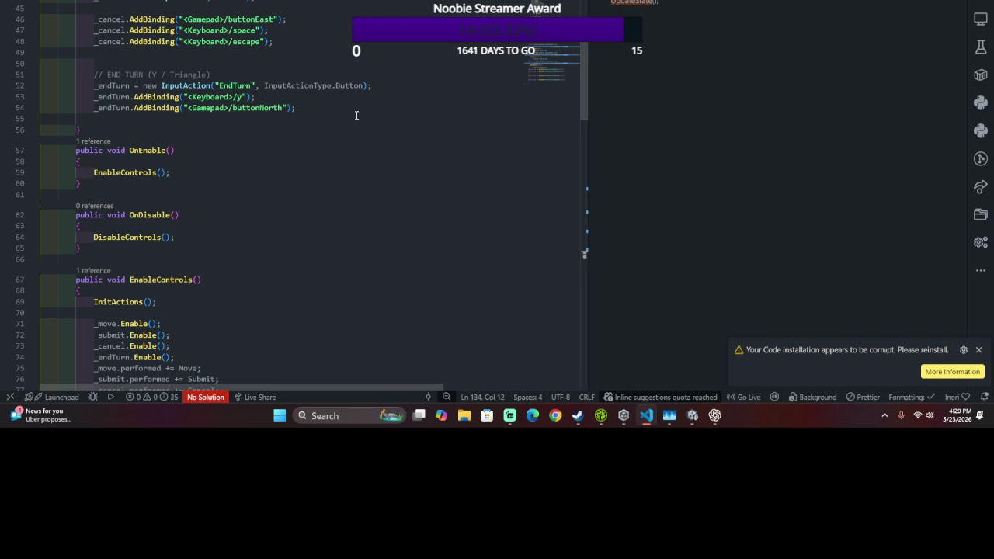
{"action": "scroll", "coordinate": [139, 163], "scroll_direction": "down", "scroll_amount": 4}
{"action": "left_click", "coordinate": [154, 150]}
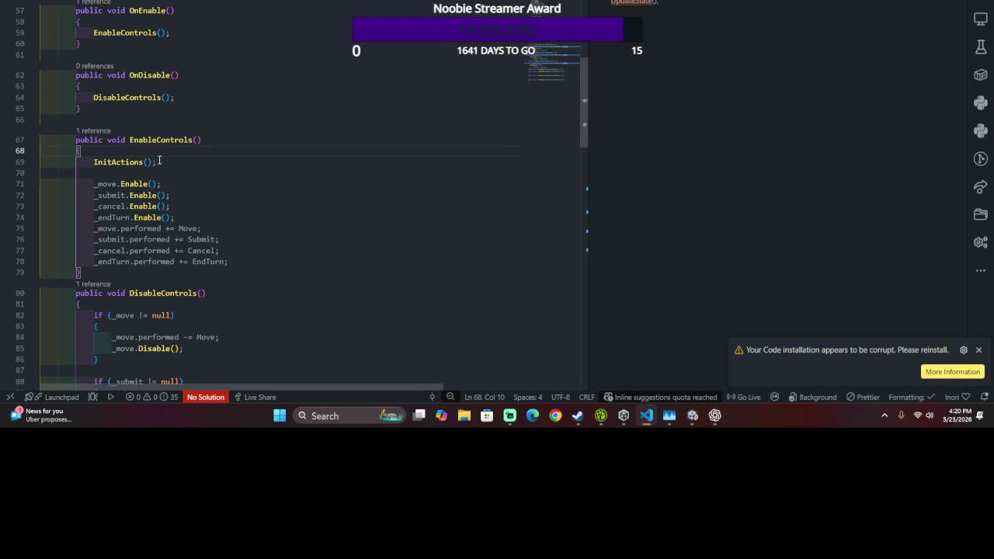
{"action": "left_click", "coordinate": [186, 230], "text": "ctrl"}
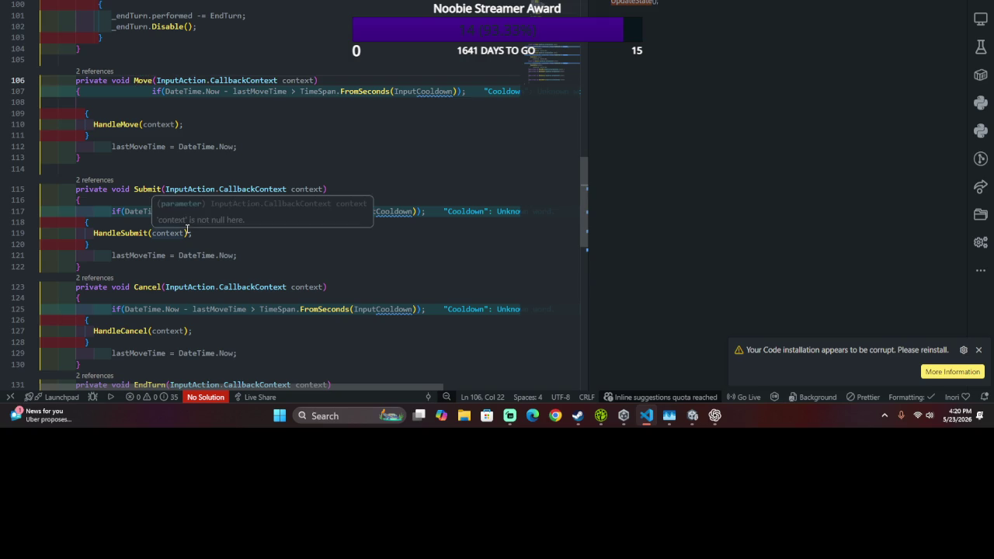
- Add a blank line at the top of Move and keep the cooldown if block aligned
{"action": "left_click", "coordinate": [367, 73]}
{"action": "left_click", "coordinate": [150, 92]}
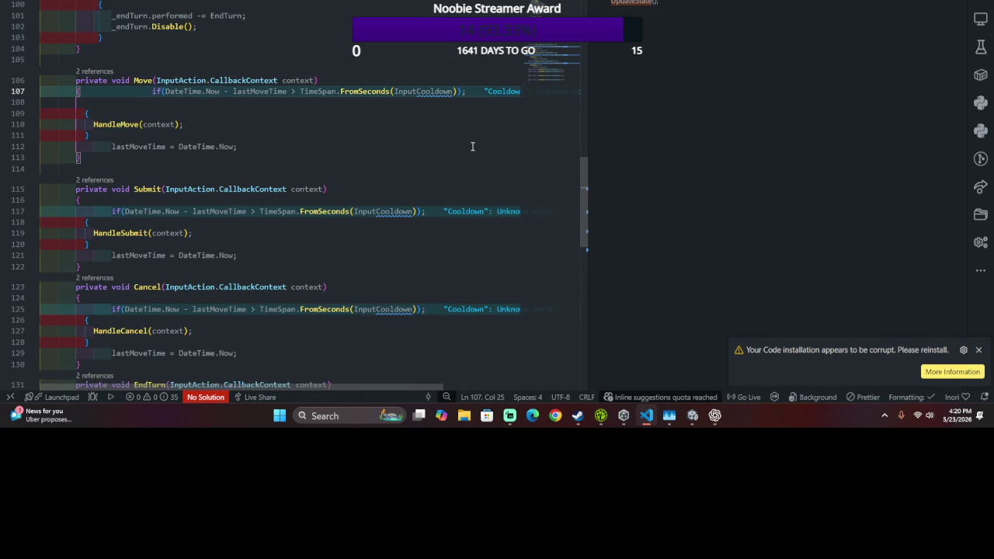
{"action": "type", "text": "\\"}
{"action": "key", "text": "Return"}
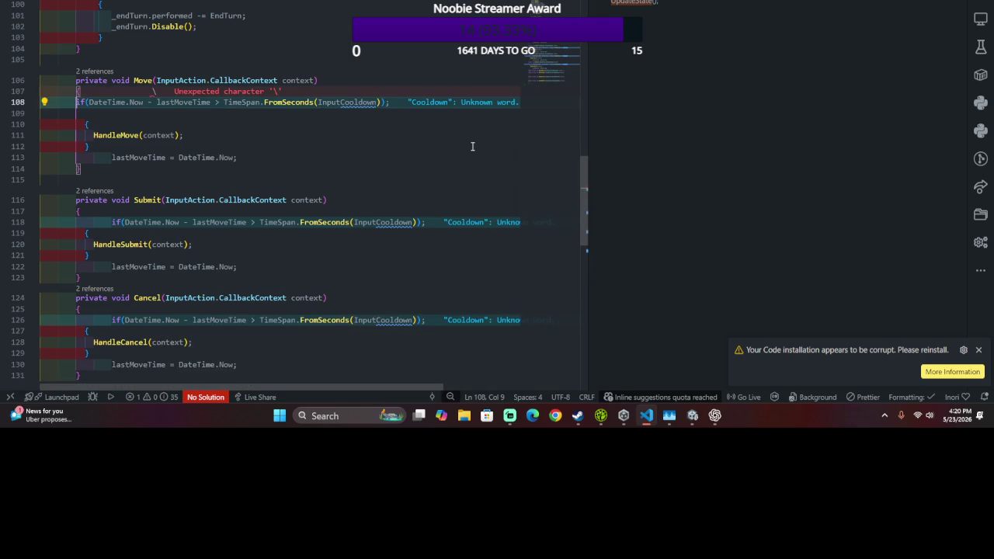
{"action": "key", "text": "BackSpace"}
{"action": "key", "text": "BackSpace"}
{"action": "key", "text": "Return"}
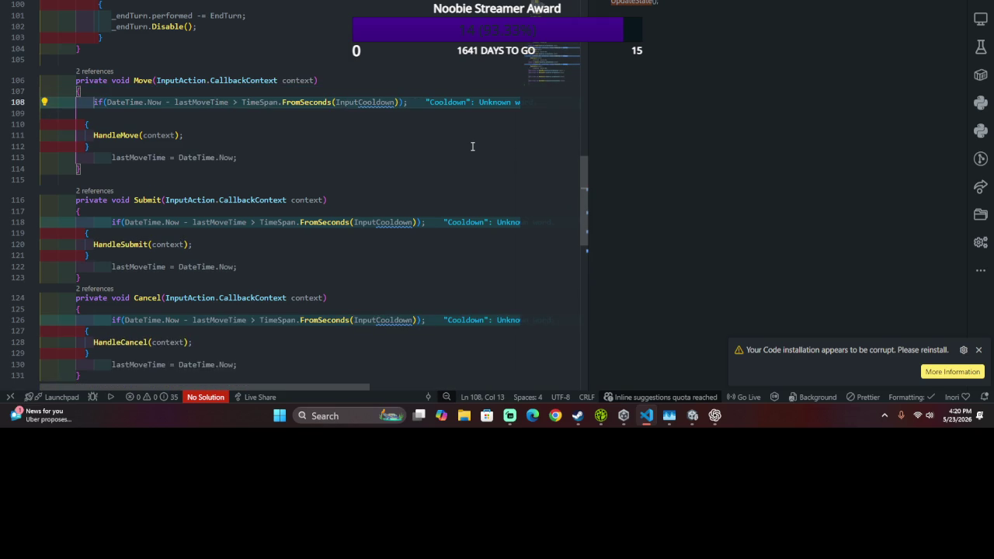
{"action": "key", "text": "Return"}
{"action": "key", "text": "Down"}
{"action": "key", "text": "Down"}
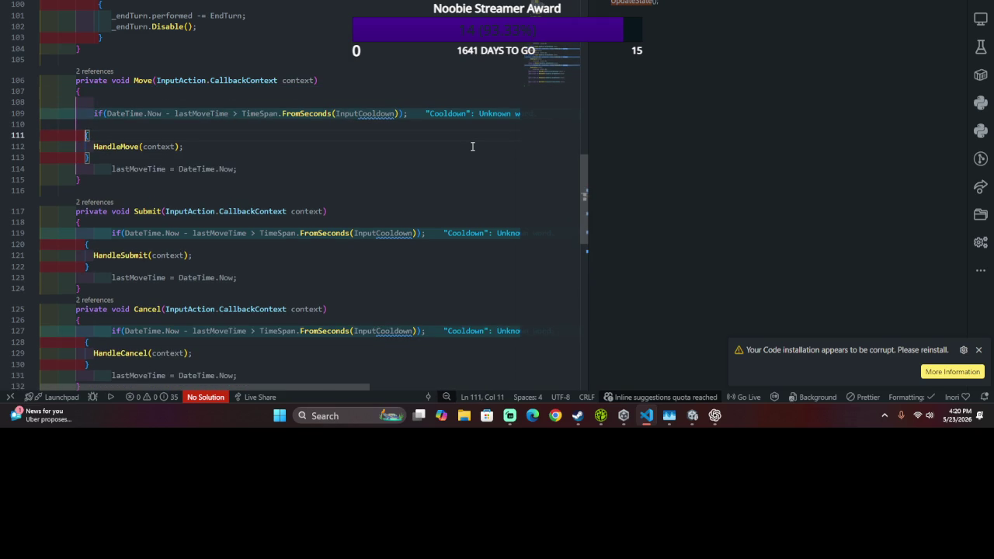
{"action": "key", "text": "shift+Down"}
{"action": "key", "text": "shift+Down"}
{"action": "key", "text": "Tab"}
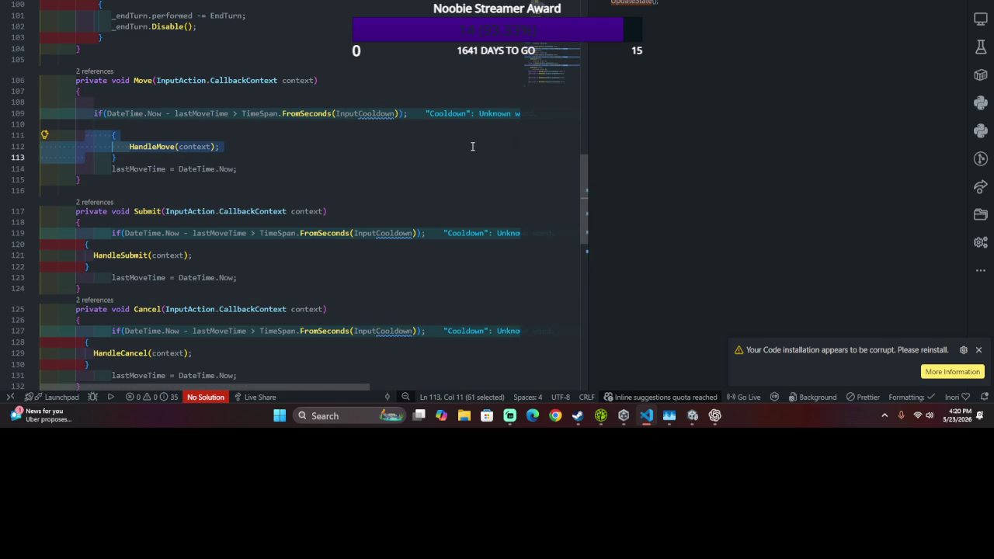
{"action": "key", "text": "shift+Tab"}
{"action": "key", "text": "Up"}
{"action": "key", "text": "Up"}
{"action": "key", "text": "Up"}
{"action": "key", "text": "End"}
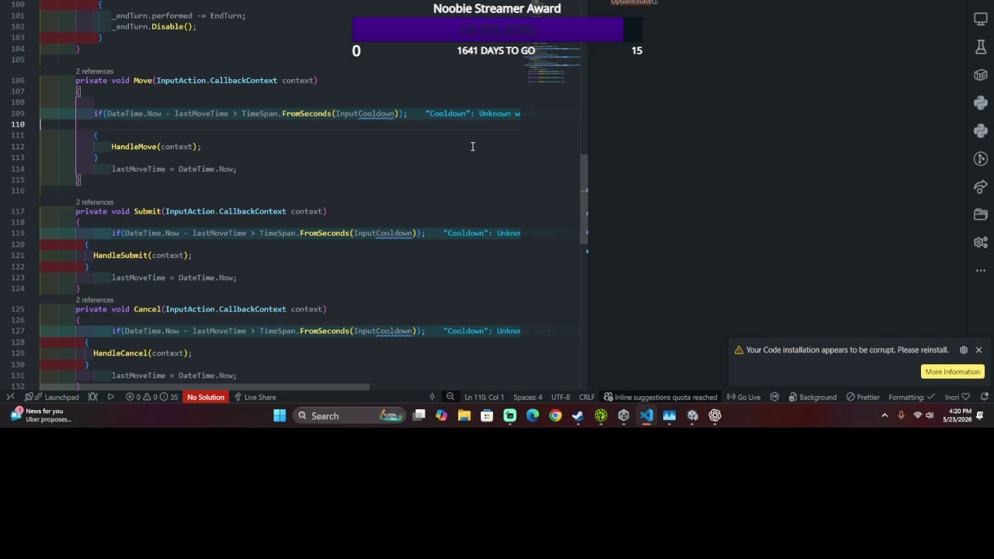
{"action": "key", "text": "Delete"}
- Move the lastMoveTime assignment above the HandleMove call and indent it to match
{"action": "key", "text": "Down"}
{"action": "key", "text": "Down"}
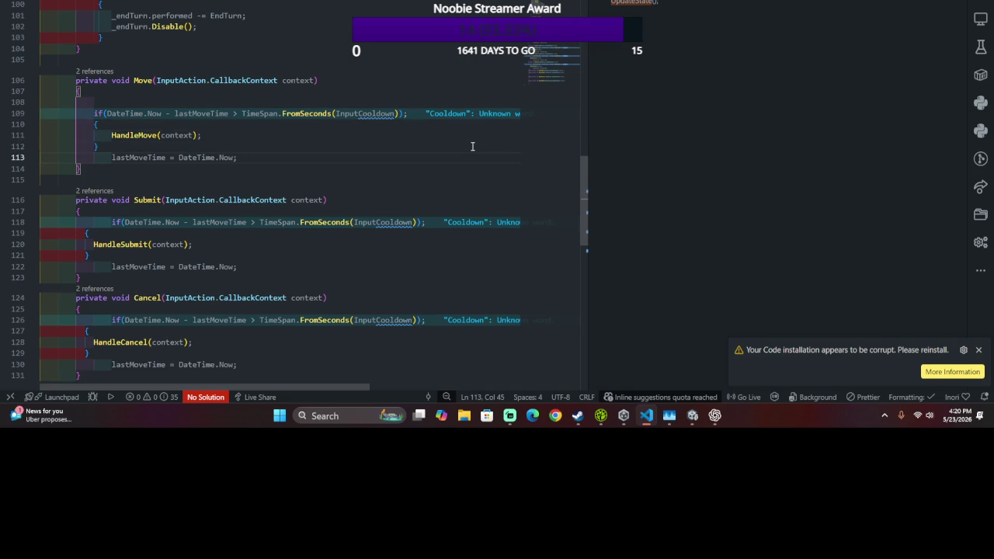
{"action": "key", "text": "alt+Up"}
{"action": "key", "text": "alt+Up"}
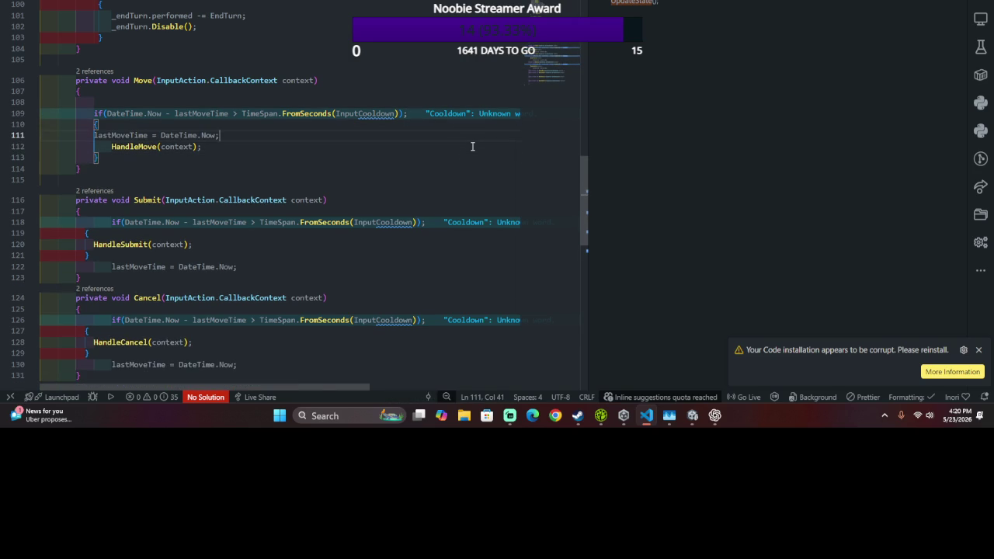
{"action": "key", "text": "Left"}
{"action": "key", "text": "Home"}
{"action": "key", "text": "Tab"}
{"action": "key", "text": "Up"}
{"action": "key", "text": "Up"}
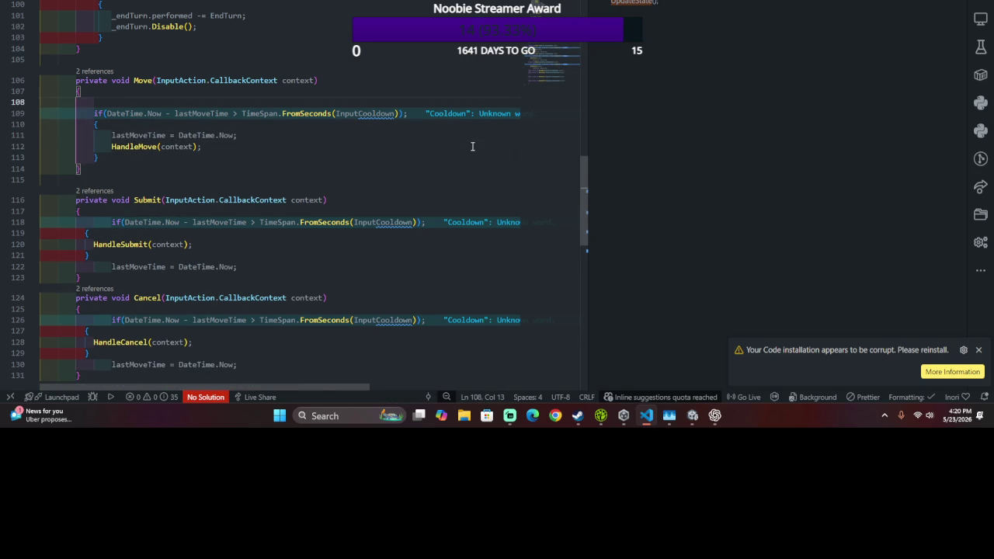
- Add Debug.Log("Move"); at the start of the Move method
{"action": "type", "text": "pri"}
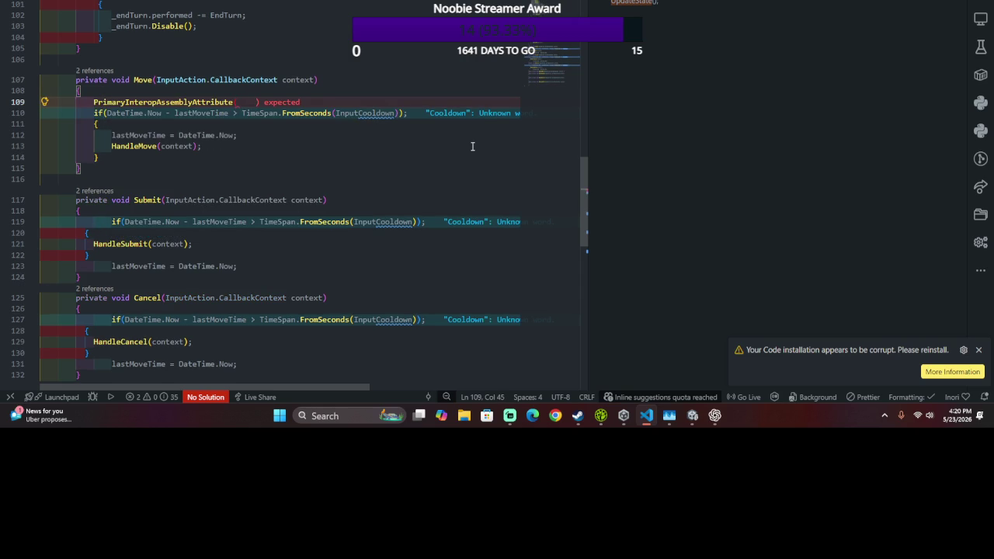
{"action": "key", "text": "ctrl+z"}
{"action": "key", "text": "ctrl+z"}
{"action": "type", "text": "D"}
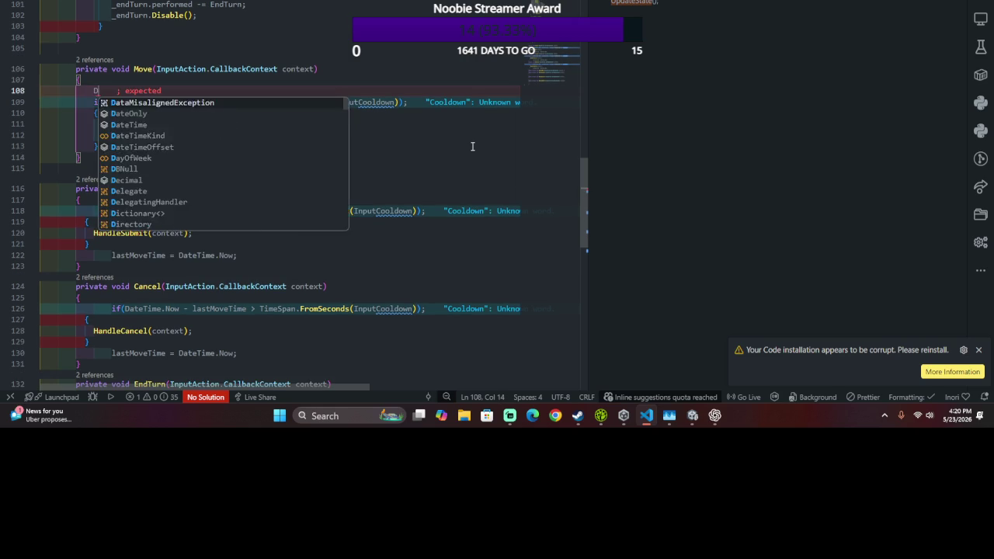
{"action": "type", "text": "ebug.Log(\"Move\")"}
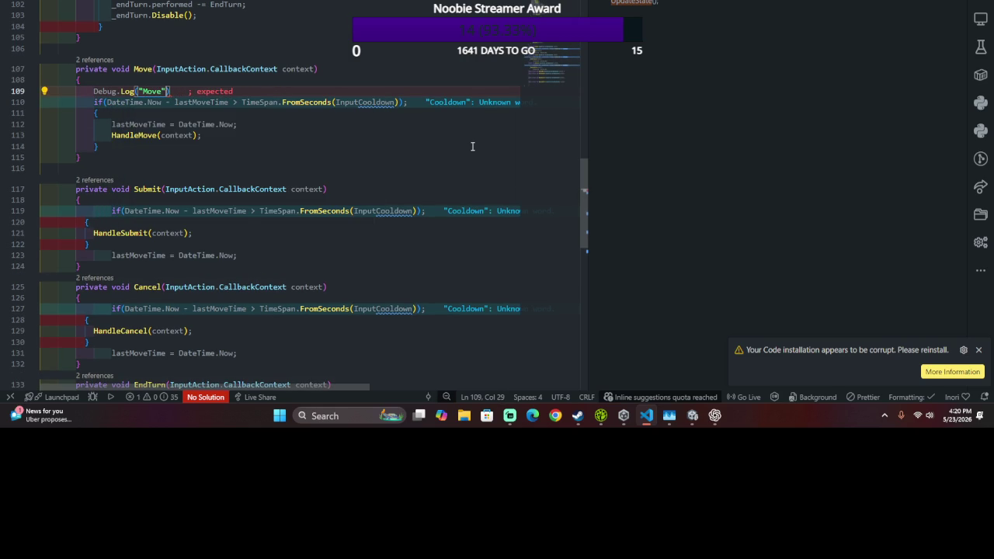
{"action": "type", "text": ";"}
- Delete the line near the InputCooldown declaration and recompile in Unity
{"action": "scroll", "coordinate": [310, 195], "scroll_direction": "down", "scroll_amount": 5}
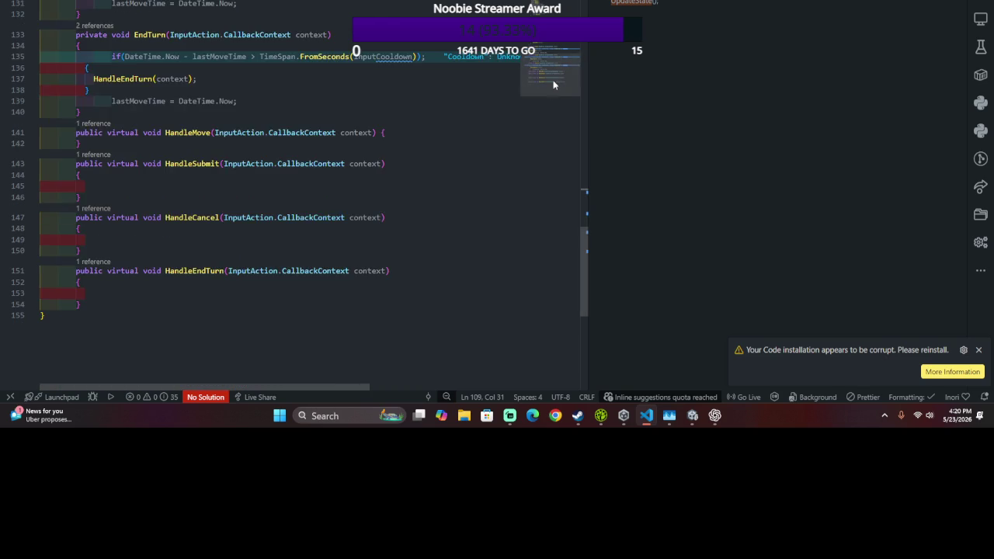
{"action": "scroll", "coordinate": [311, 194], "scroll_direction": "up", "scroll_amount": 20}
{"action": "left_click", "coordinate": [163, 172]}
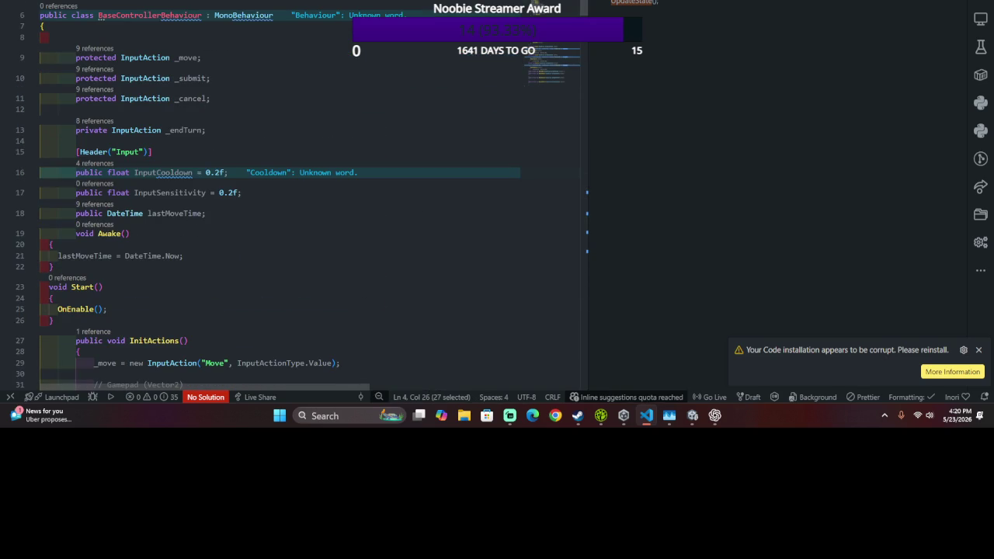
{"action": "key", "text": "BackSpace"}
{"action": "key", "text": "alt+Tab"}
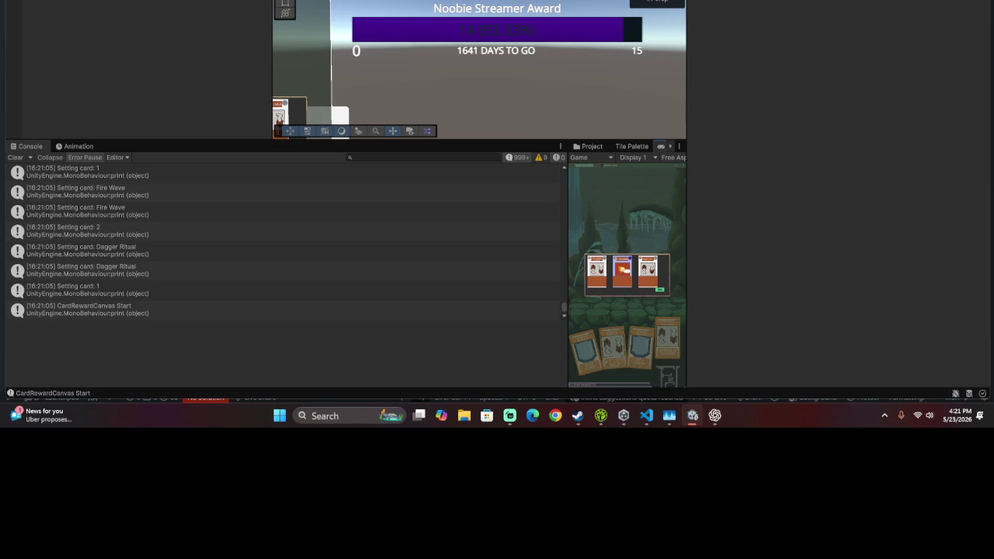
- Choose a reward card, test left movement, cancel to the map, then return to VS Code
{"action": "key", "text": "Return"}
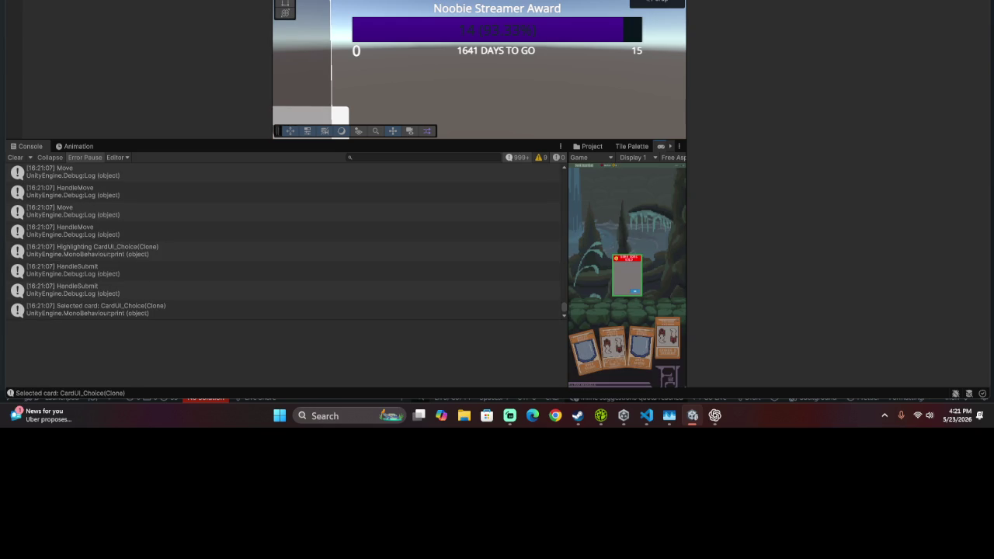
{"action": "key", "text": "Left"}
{"action": "key", "text": "Left"}
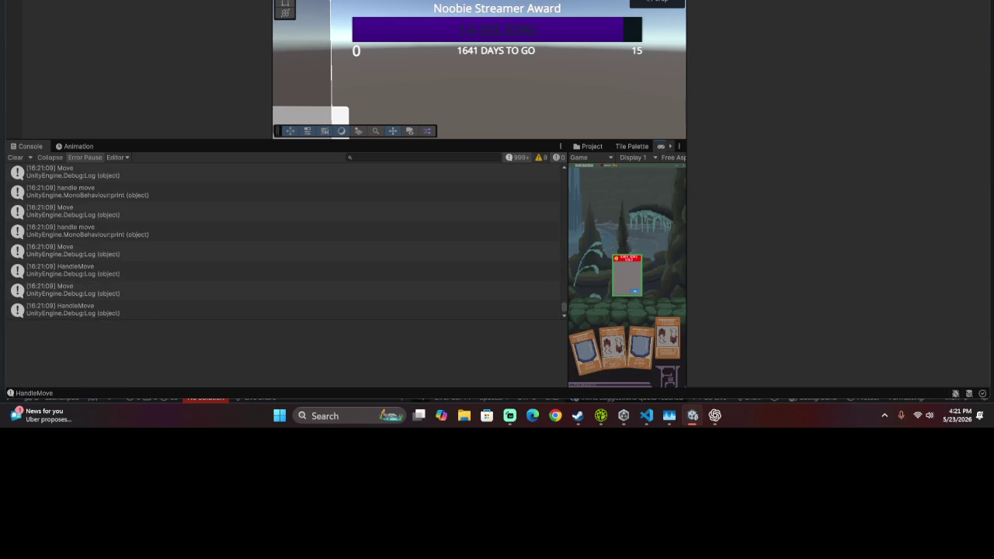
{"action": "key", "text": "Escape"}
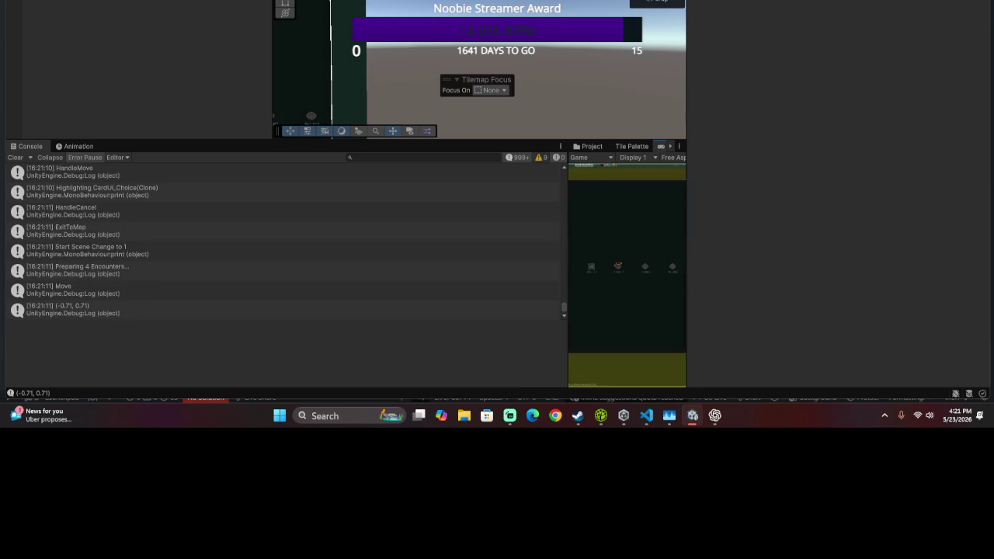
{"action": "key", "text": "Left"}
{"action": "key", "text": "Left"}
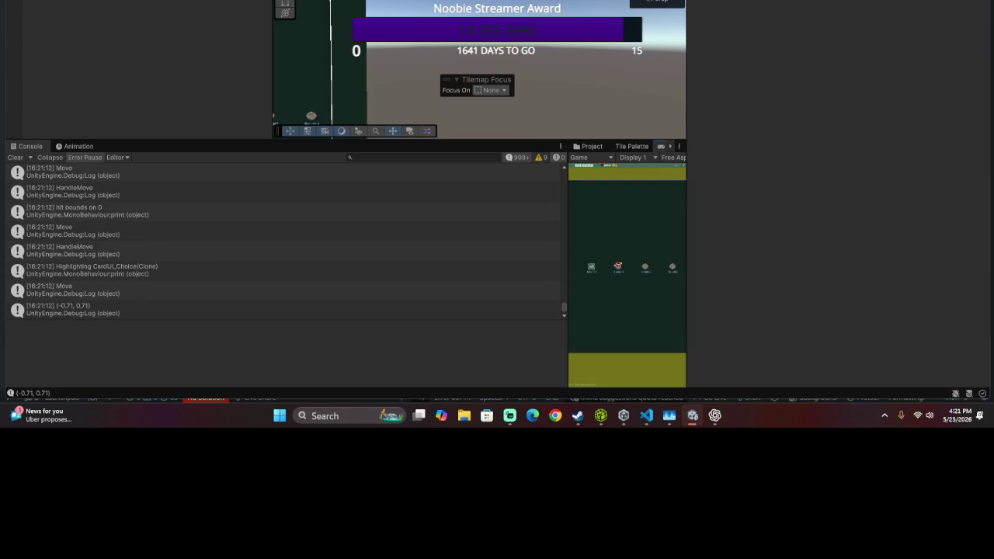
{"action": "key", "text": "alt+Tab"}
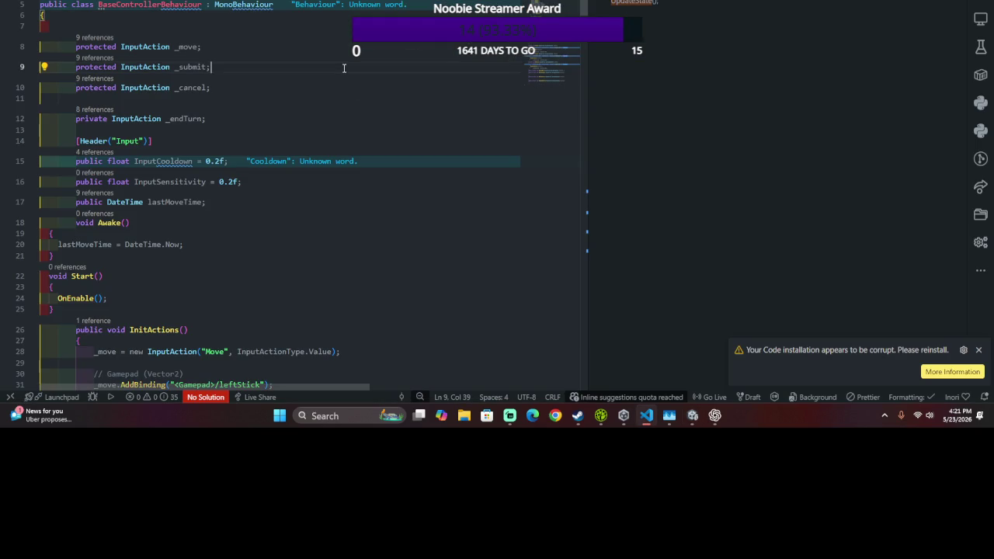
- Undo the top-of-file and Move handler edits in BaseControllerBehaviour.cs
{"action": "key", "text": "ctrl+z"}
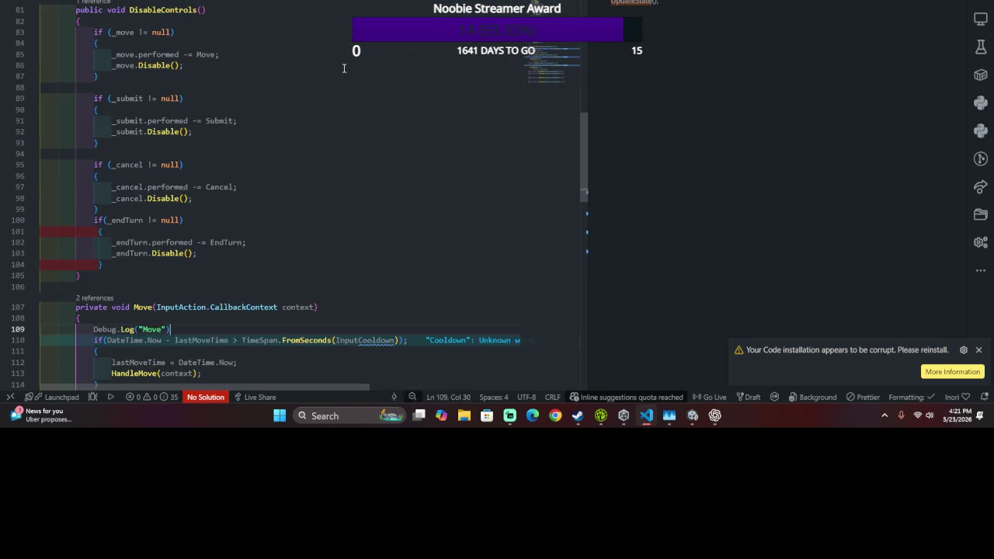
{"action": "scroll", "coordinate": [344, 69], "scroll_direction": "up", "scroll_amount": 20}
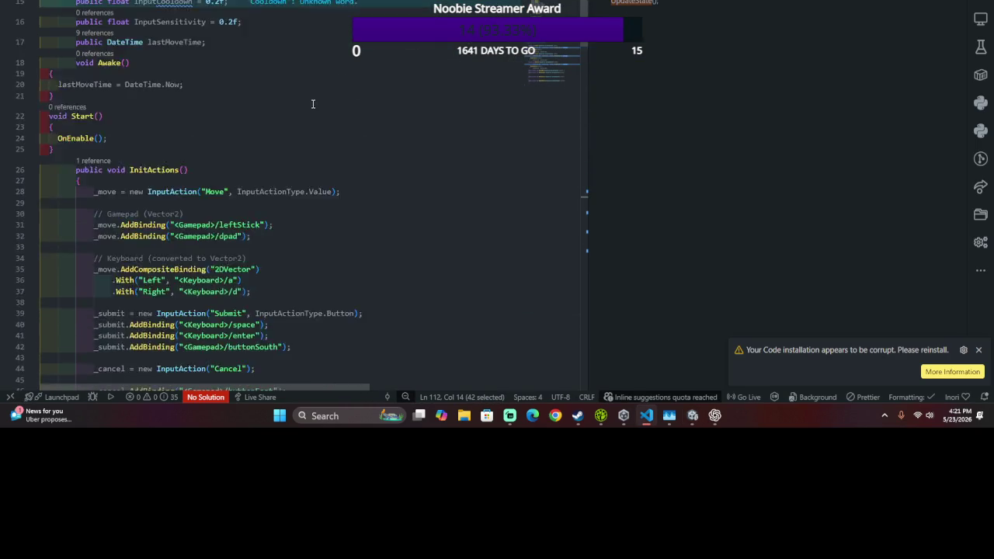
{"action": "scroll", "coordinate": [305, 125], "scroll_direction": "down", "scroll_amount": 20}
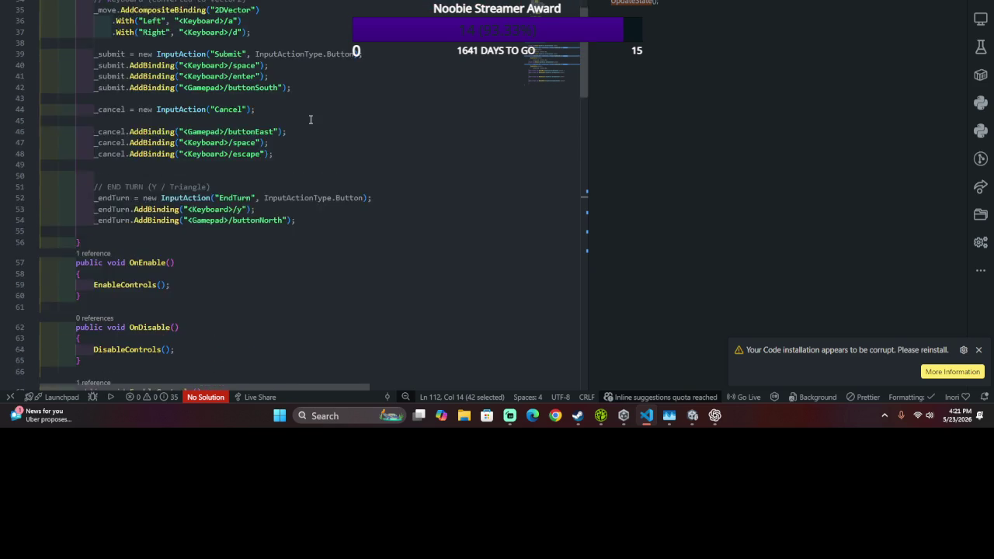
{"action": "scroll", "coordinate": [296, 138], "scroll_direction": "down", "scroll_amount": 20}
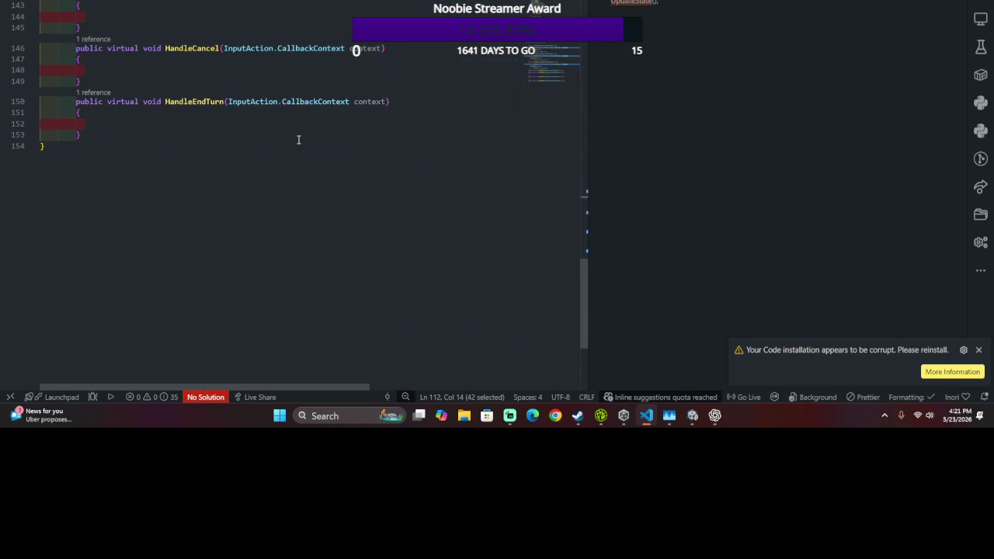
{"action": "key", "text": "Page_Up"}
{"action": "key", "text": "Page_Up"}
{"action": "key", "text": "Page_Up"}
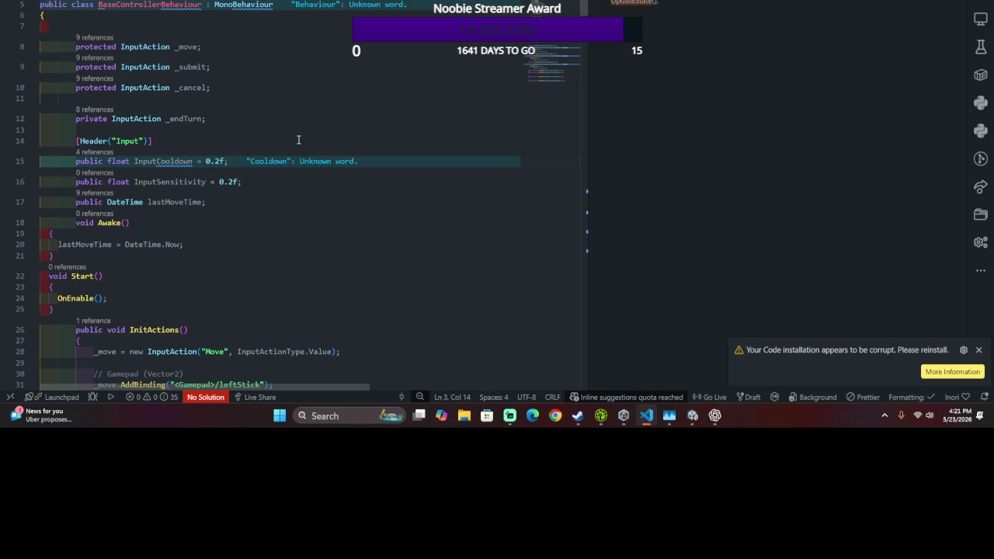
{"action": "key", "text": "ctrl+z"}
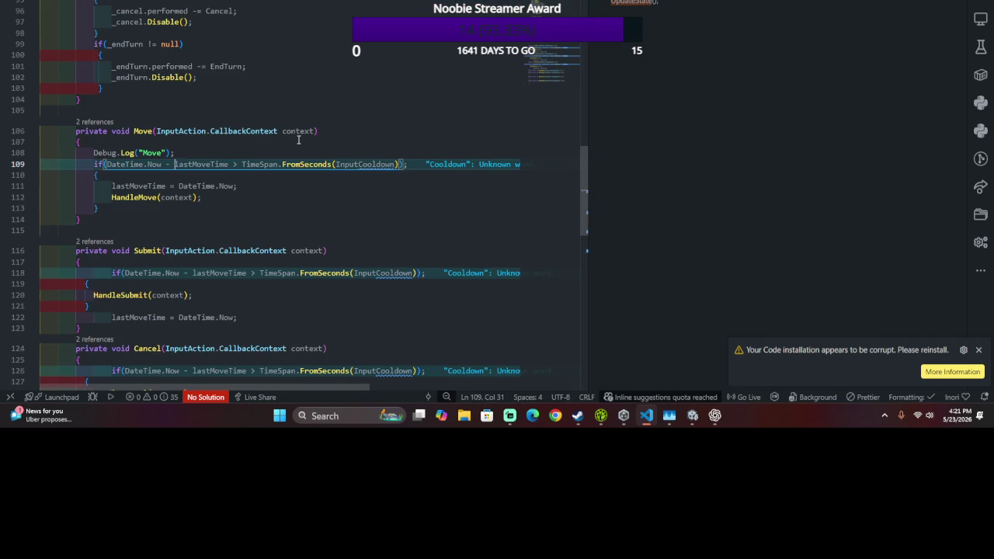
{"action": "key", "text": "ctrl+z"}
{"action": "key", "text": "ctrl+z"}
{"action": "key", "text": "ctrl+z"}
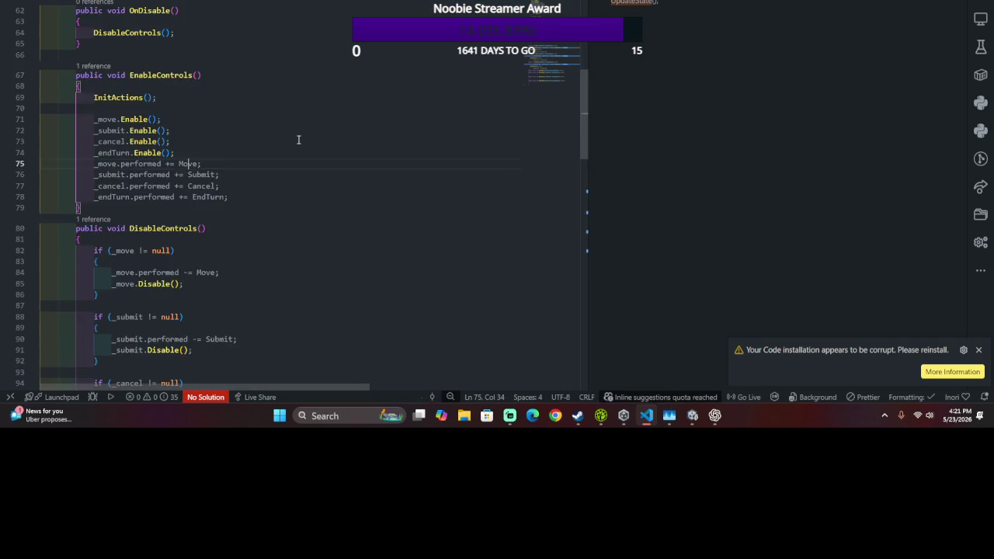
- Undo the HandleMove, MoveUp, MoveSelection and coroutine edits in HandController.cs, then recompile in Unity
{"action": "key", "text": "ctrl+z"}
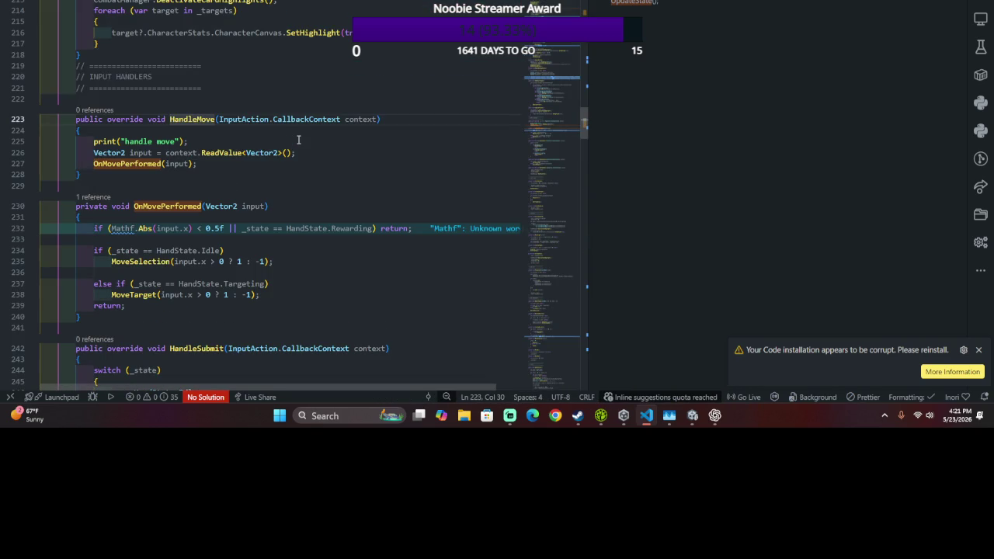
{"action": "key", "text": "ctrl+z"}
{"action": "key", "text": "ctrl+z"}
{"action": "key", "text": "ctrl+z"}
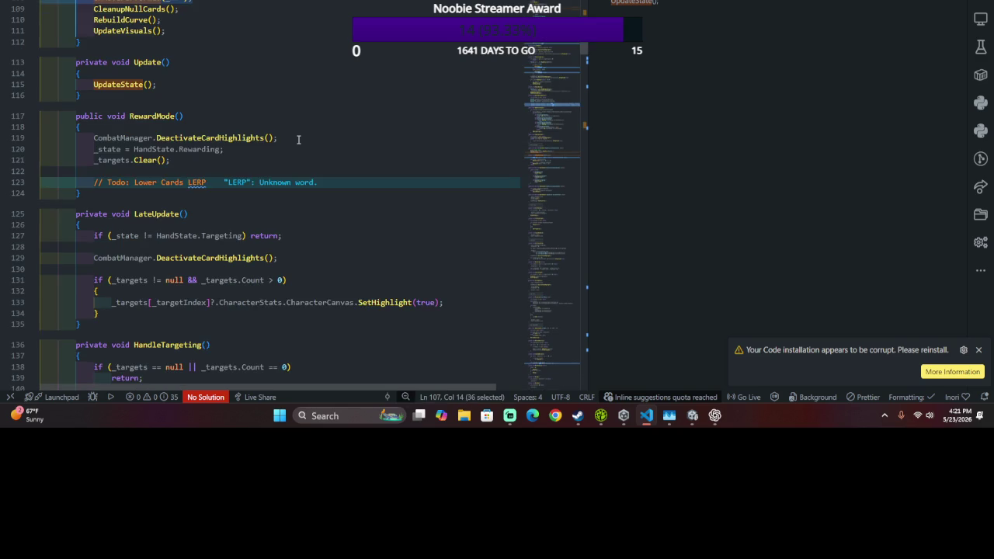
{"action": "key", "text": "ctrl+z"}
{"action": "key", "text": "ctrl+z"}
{"action": "key", "text": "ctrl+z"}
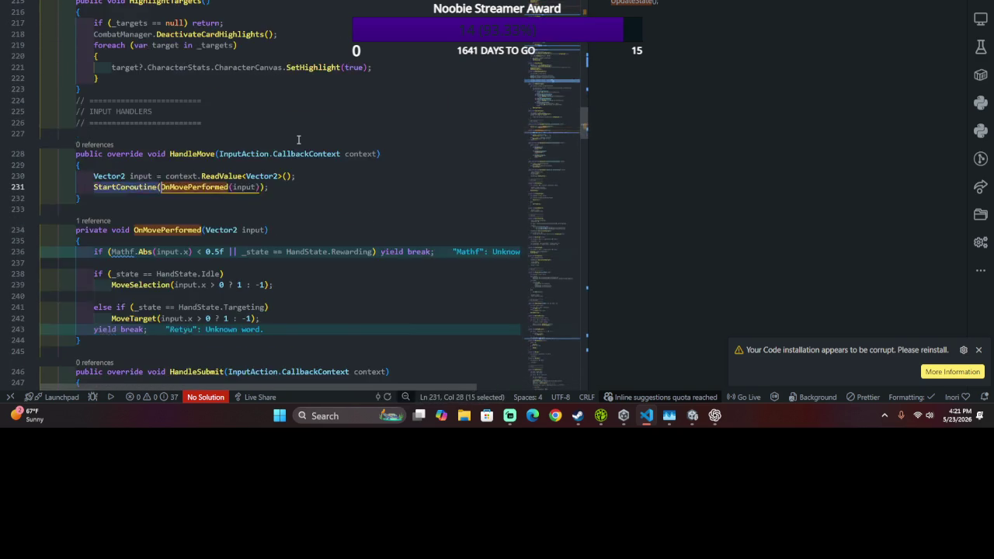
{"action": "key", "text": "ctrl+z"}
{"action": "key", "text": "ctrl+z"}
{"action": "key", "text": "ctrl+z"}
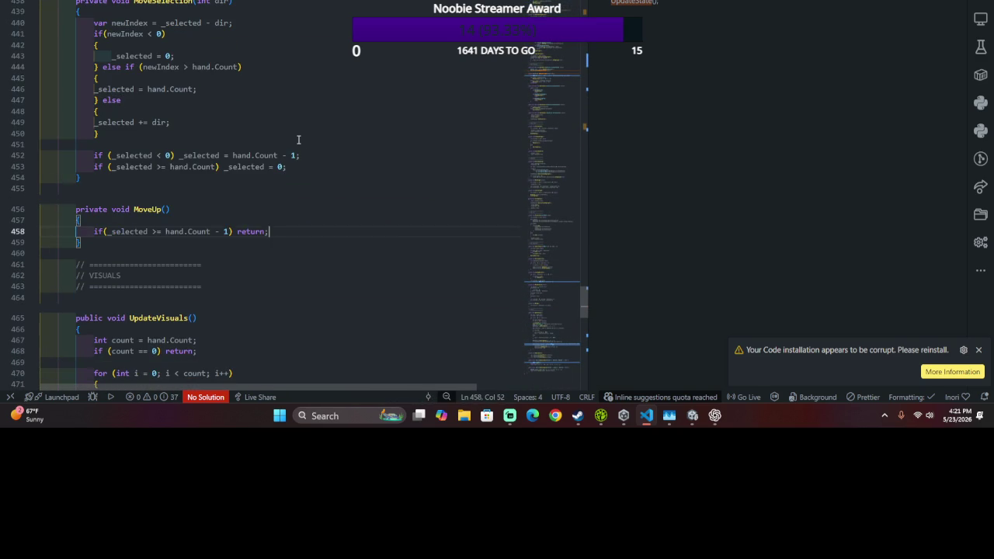
{"action": "key", "text": "ctrl+z"}
{"action": "key", "text": "ctrl+z"}
{"action": "key", "text": "ctrl+z"}
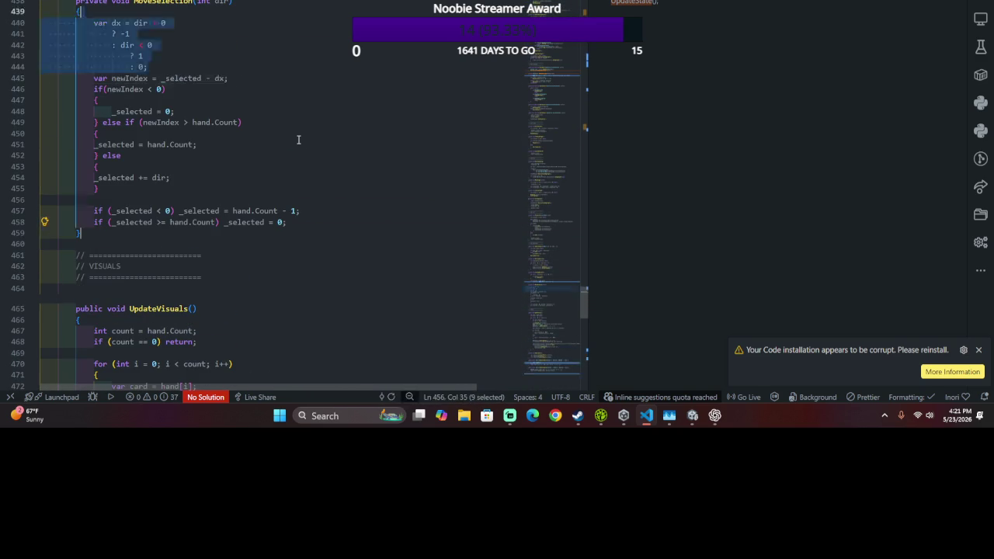
{"action": "key", "text": "ctrl+z"}
{"action": "key", "text": "ctrl+z"}
{"action": "key", "text": "ctrl+z"}
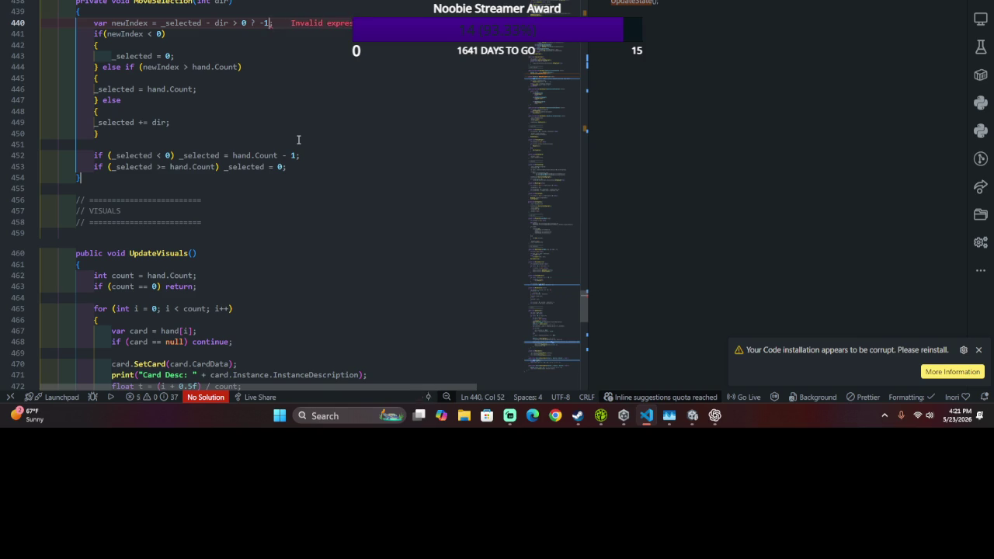
{"action": "key", "text": "ctrl+z"}
{"action": "key", "text": "ctrl+z"}
{"action": "key", "text": "ctrl+z"}
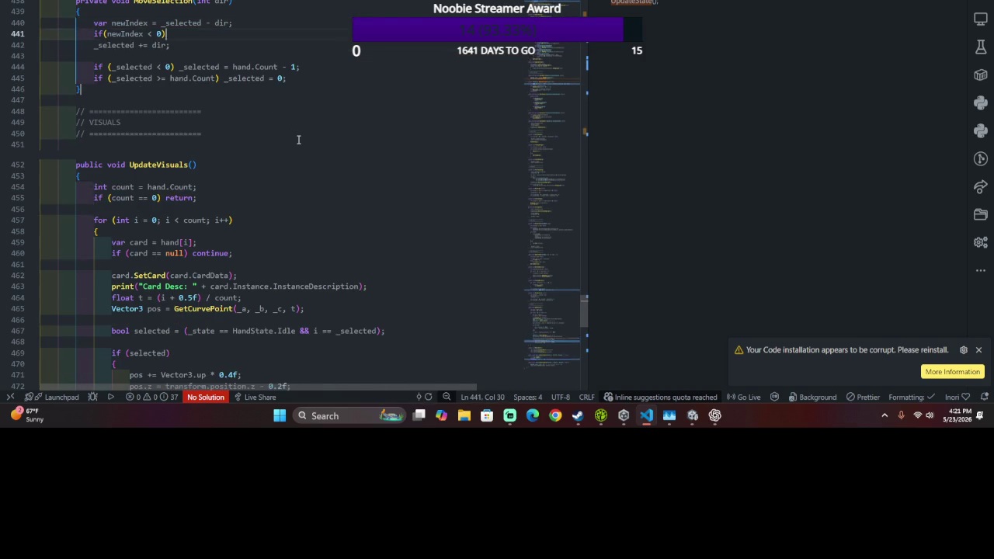
{"action": "key", "text": "ctrl+z"}
{"action": "key", "text": "ctrl+z"}
{"action": "key", "text": "ctrl+z"}
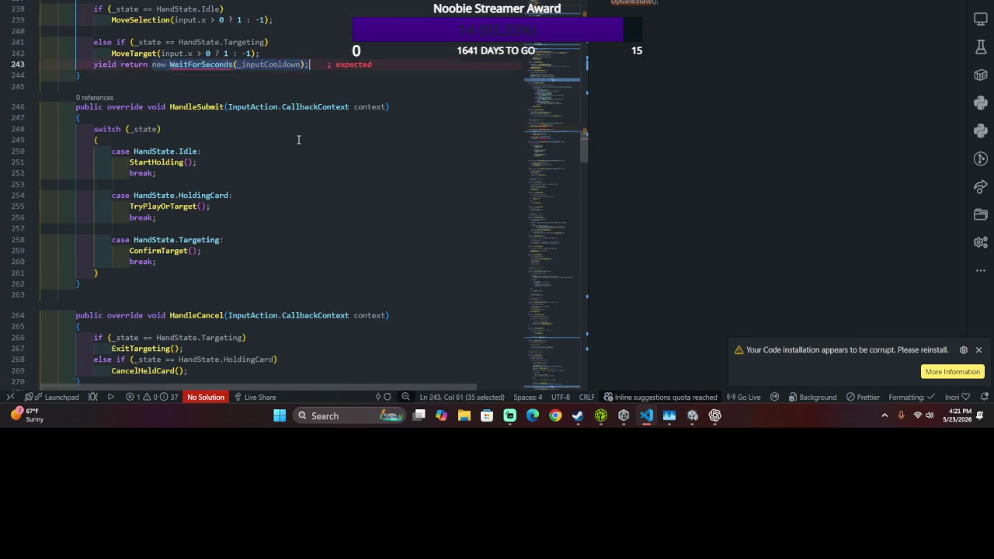
{"action": "key", "text": "ctrl+z"}
{"action": "key", "text": "ctrl+z"}
{"action": "key", "text": "ctrl+z"}
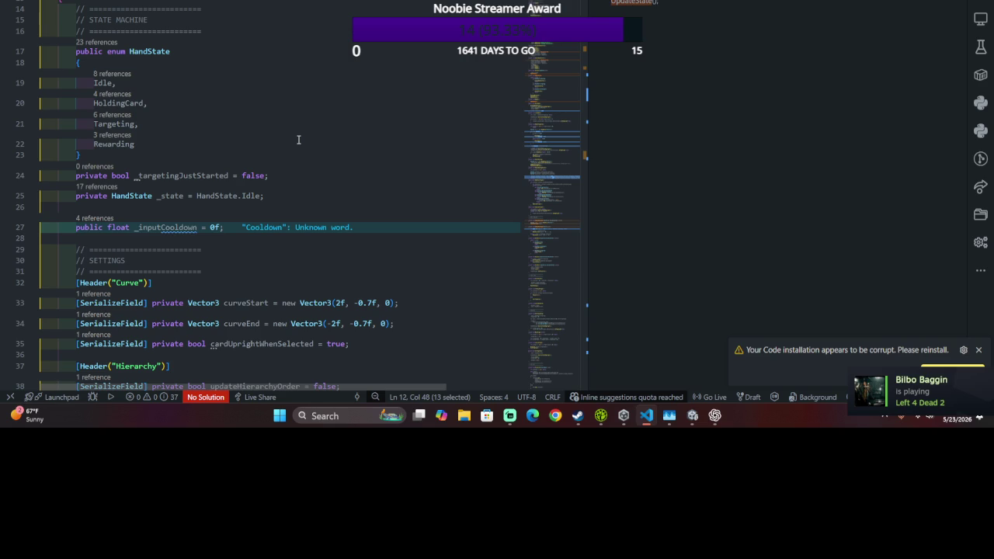
{"action": "key", "text": "alt+Tab"}
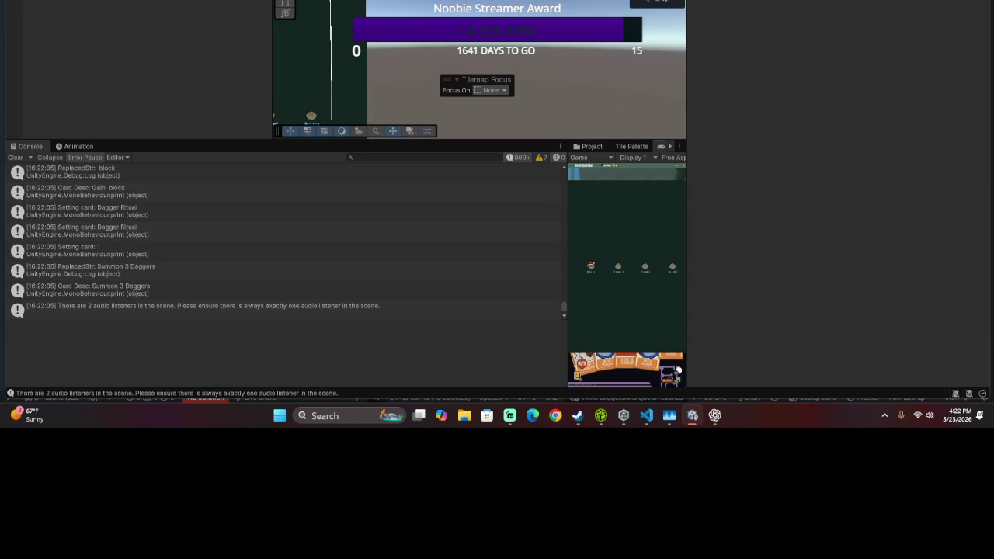
- Drag the Console/Game splitter left to enlarge the Game view for the battle playtest
{"action": "mouse_move", "coordinate": [566, 215]}
{"action": "left_mouse_down"}
{"action": "mouse_move", "coordinate": [115, 210]}
{"action": "mouse_move", "coordinate": [212, 210]}
{"action": "left_mouse_up"}
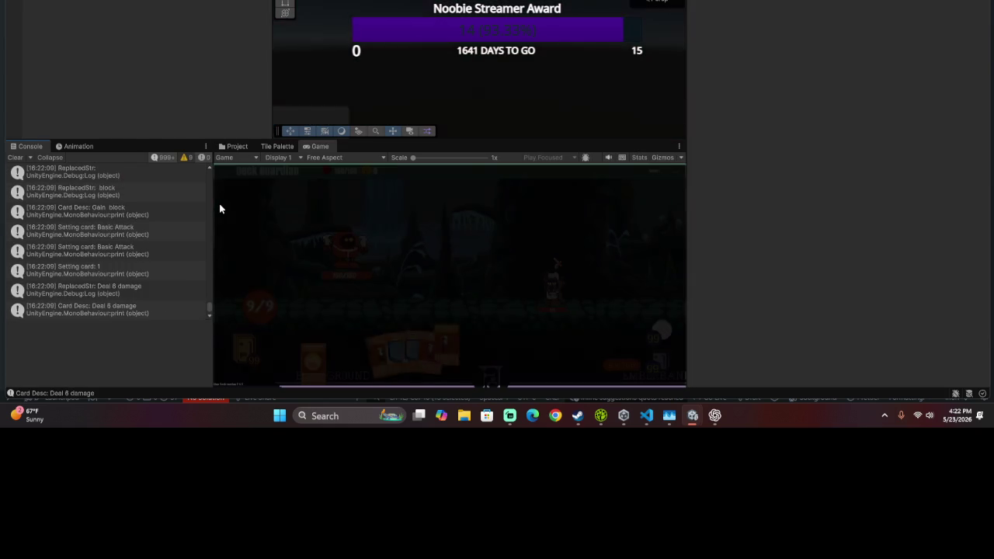
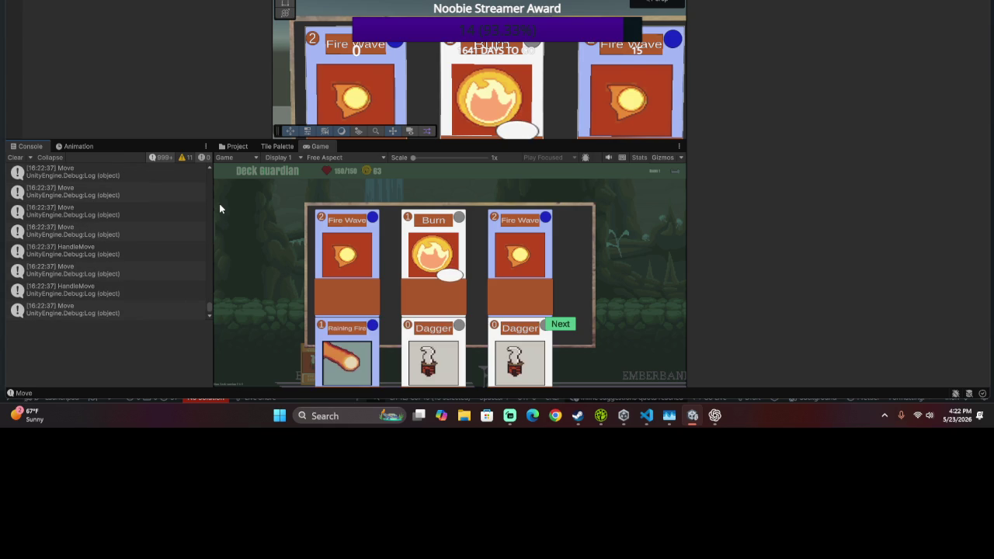
- Test submit, cancel and move keys in the running card battle until it exits to the map
{"action": "key", "text": "Return"}
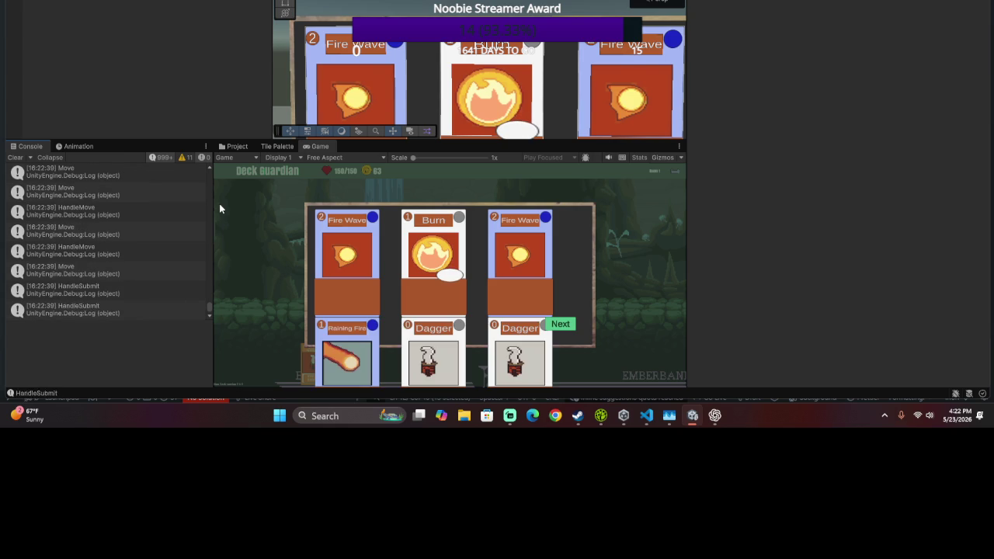
{"action": "key", "text": "Escape"}
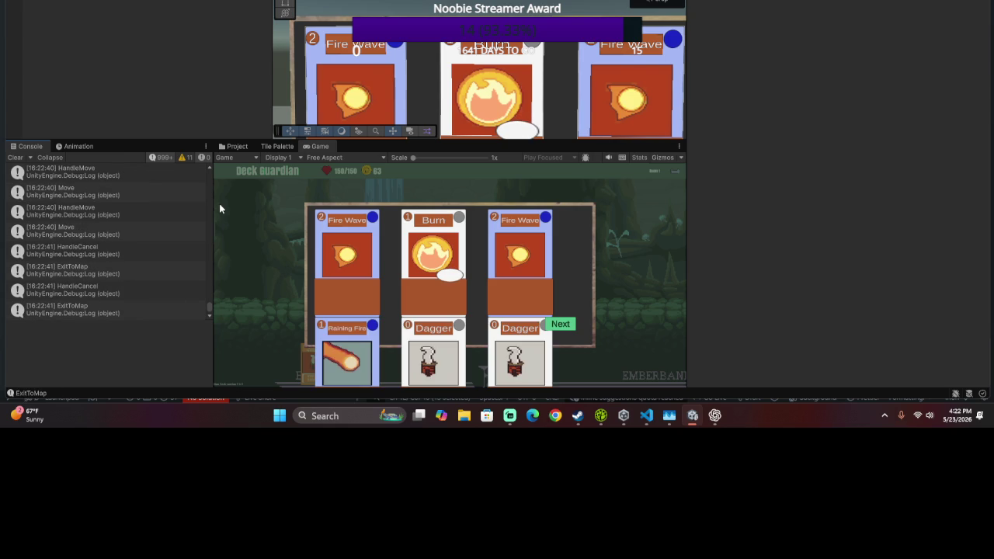
{"action": "key", "text": "Down"}
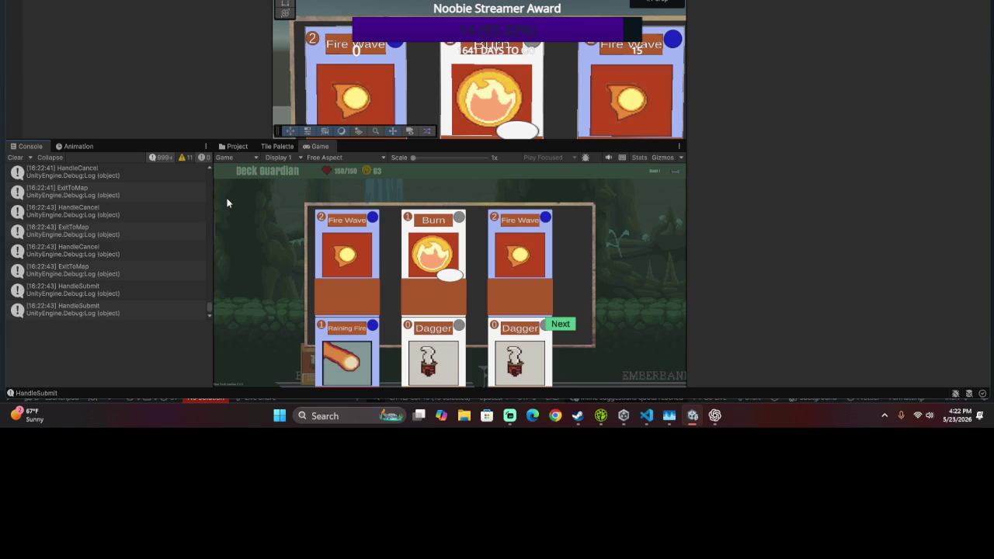
{"action": "key", "text": "Escape"}
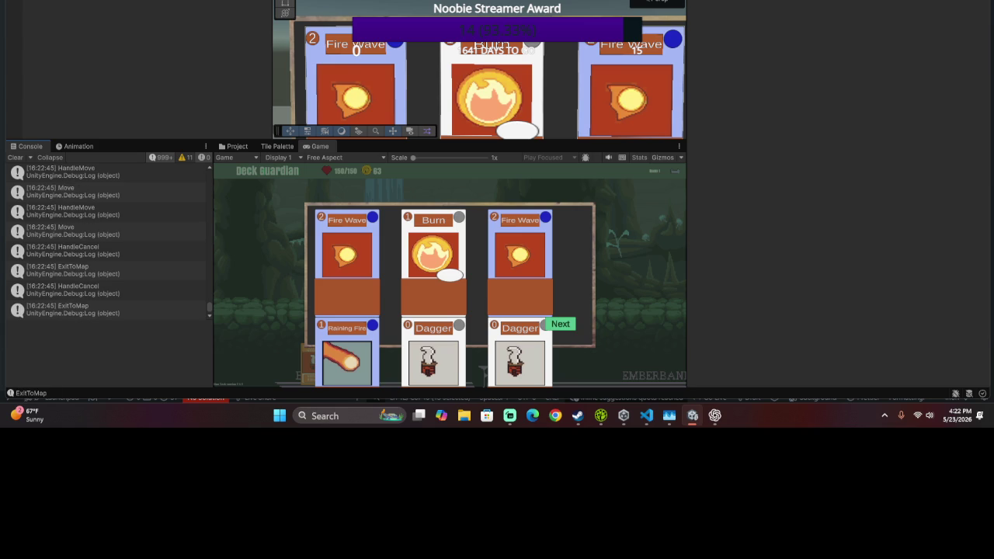
{"action": "key", "text": "Down"}
{"action": "key", "text": "Down"}
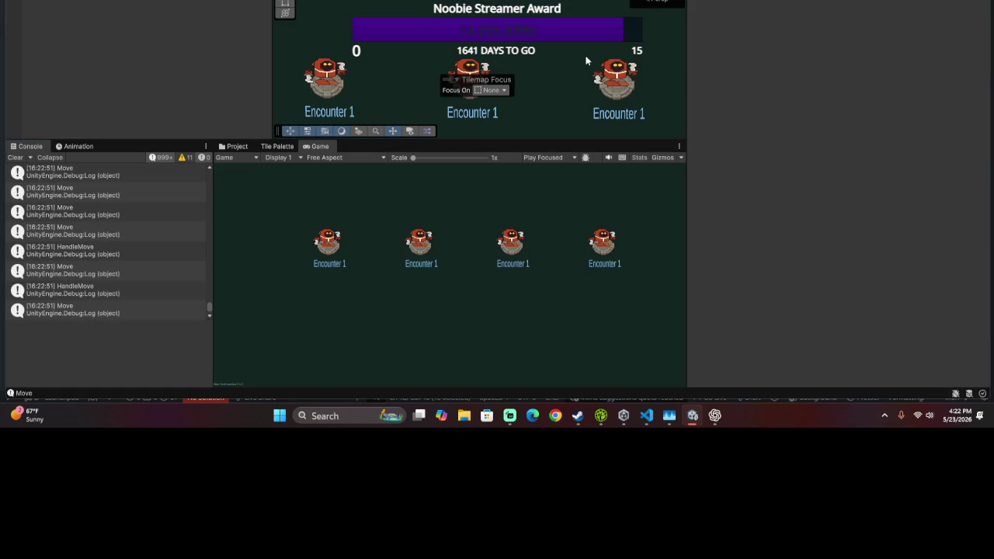
{"action": "key", "text": "alt+Tab"}
- Find the _inputCooldown check in HandleTargeting and jump to its declaration on line 27
{"action": "scroll", "coordinate": [265, 121], "scroll_direction": "down", "scroll_amount": 2}
{"action": "scroll", "coordinate": [265, 121], "scroll_direction": "up", "scroll_amount": 3}
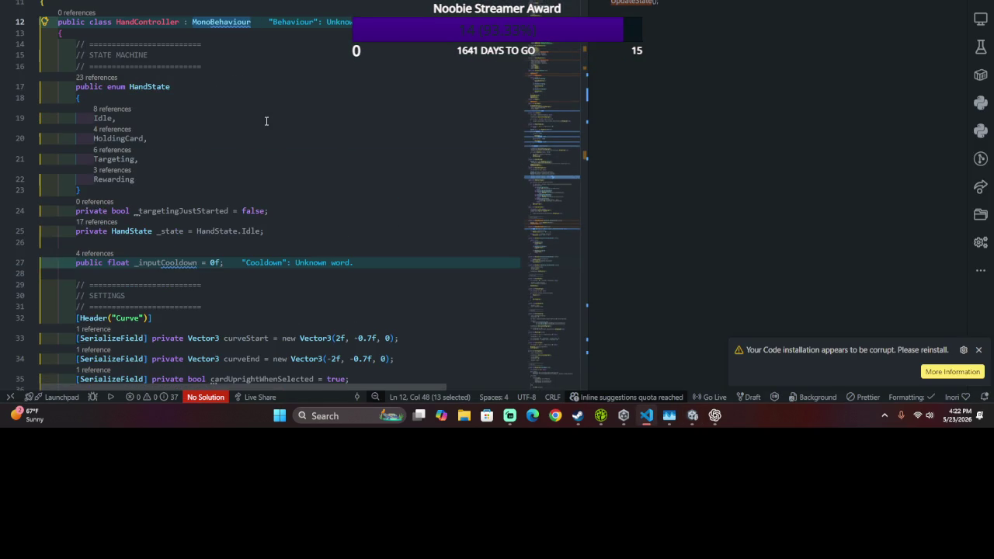
{"action": "scroll", "coordinate": [274, 109], "scroll_direction": "down", "scroll_amount": 15}
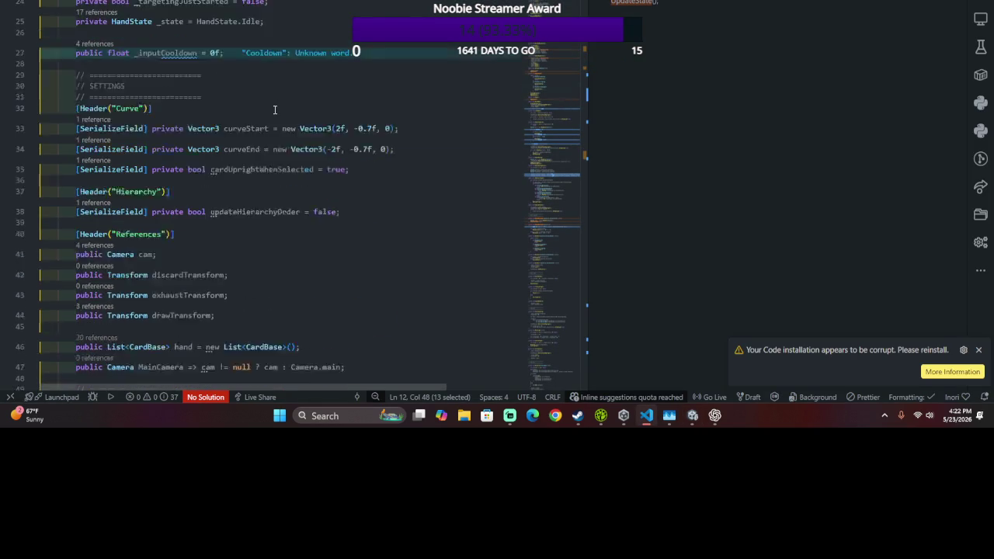
{"action": "scroll", "coordinate": [274, 109], "scroll_direction": "down", "scroll_amount": 5}
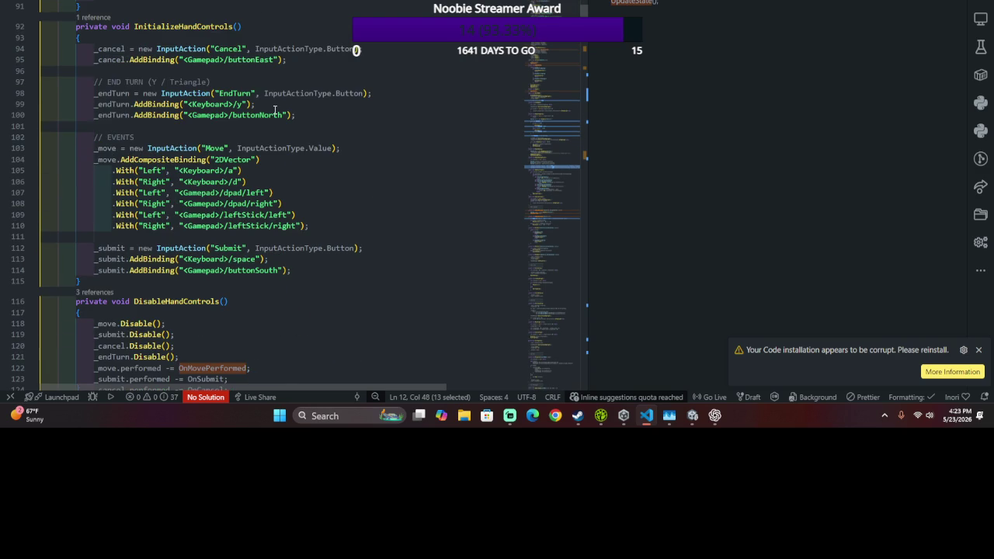
{"action": "scroll", "coordinate": [274, 110], "scroll_direction": "down", "scroll_amount": 20}
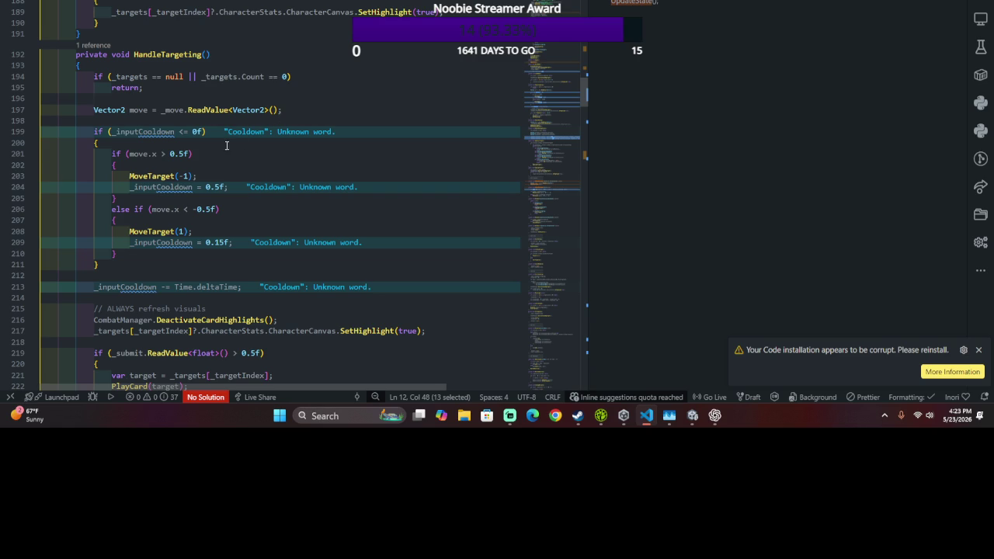
{"action": "left_click", "coordinate": [197, 132]}
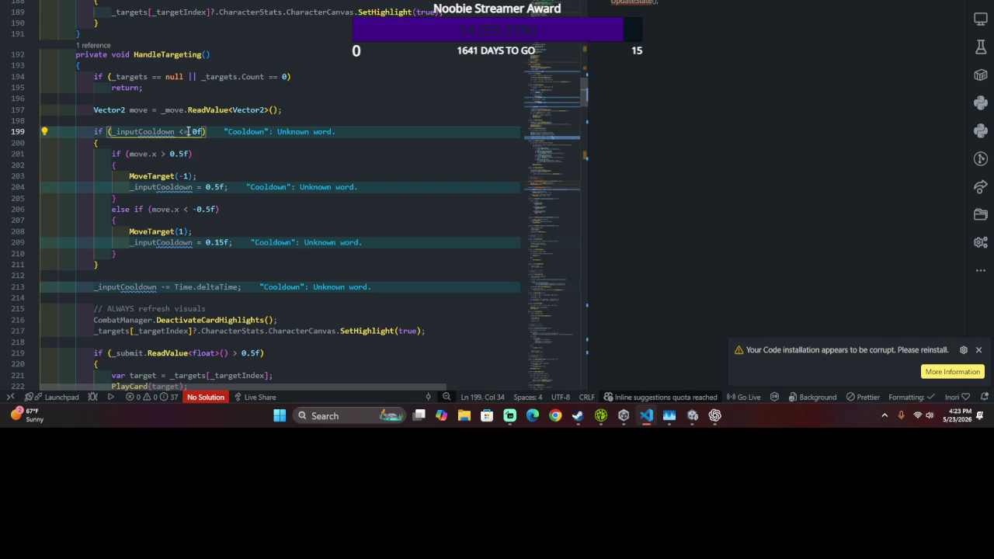
{"action": "double_click", "coordinate": [133, 133]}
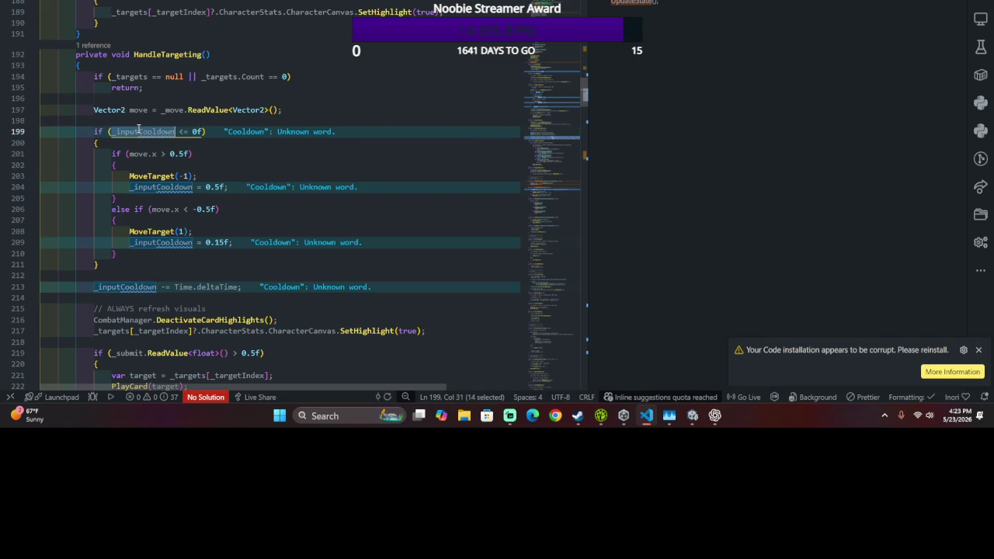
{"action": "key", "text": "F12"}
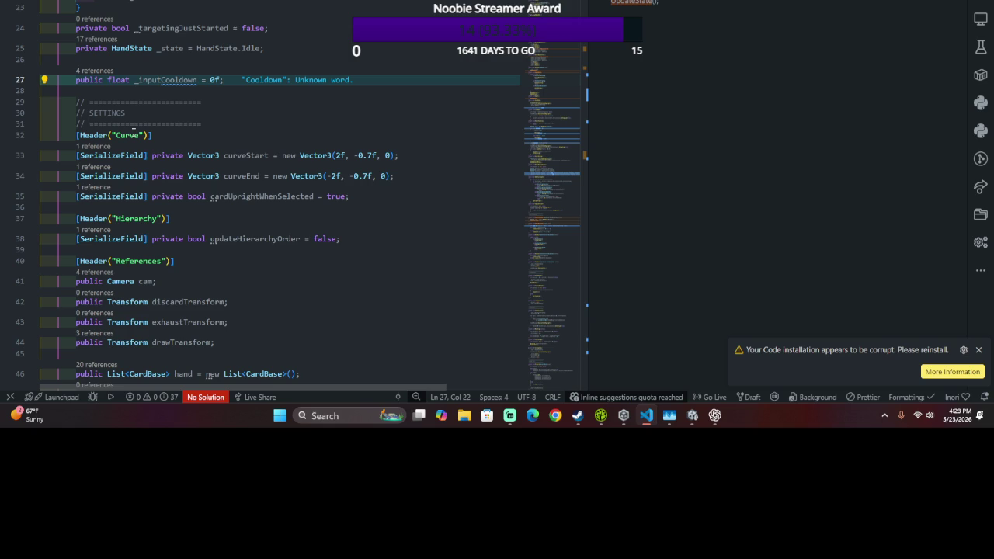
- Change _inputCooldown's starting value from 0f to 0.5f and return to HandleTargeting
{"action": "left_click", "coordinate": [216, 80]}
{"action": "key", "text": "BackSpace"}
{"action": "type", "text": "0."}
{"action": "type", "text": "5"}
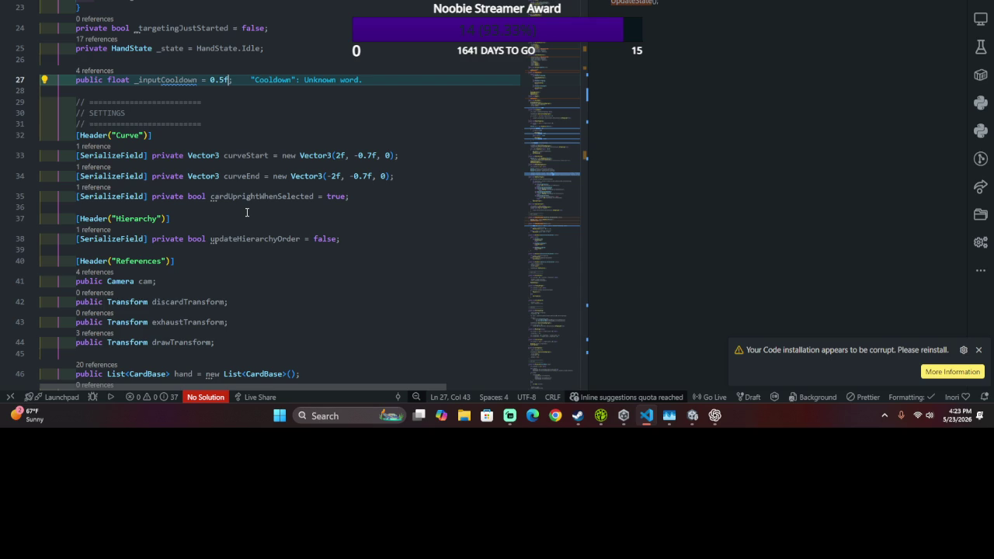
{"action": "key", "text": "alt+Left"}
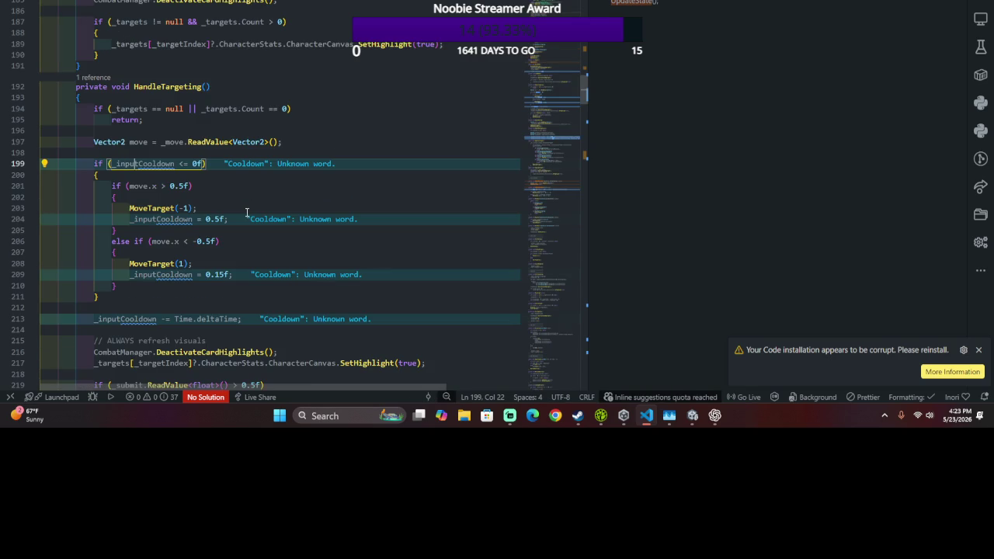
{"action": "left_click", "coordinate": [144, 153]}
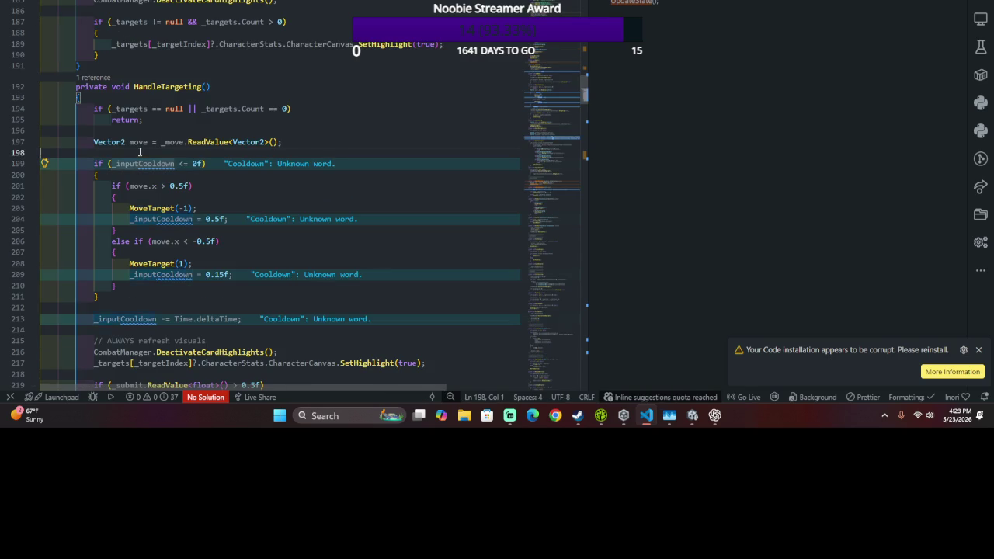
- Start line 198 with 'float TimeSince =', rejecting a suggested inline edit with undo
{"action": "key", "text": "BackSpace"}
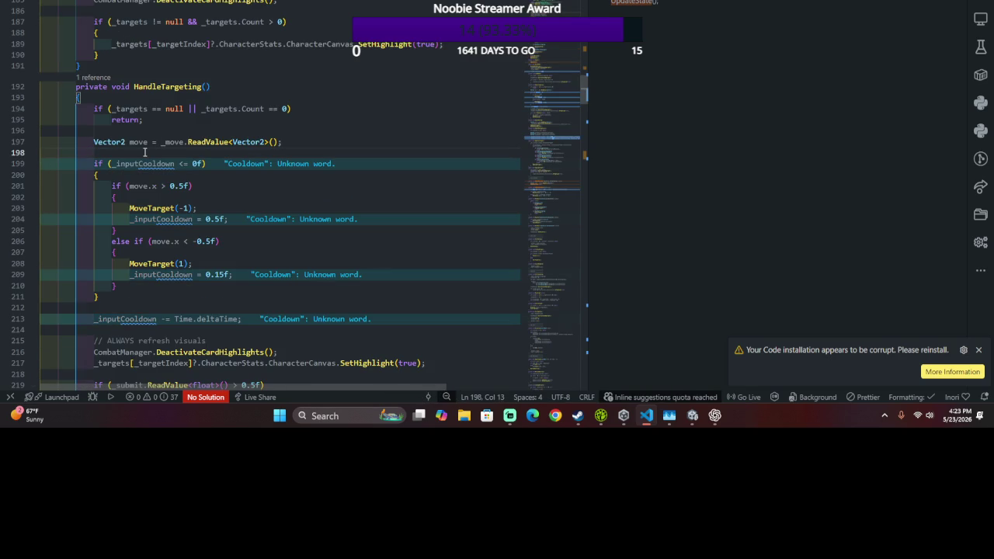
{"action": "type", "text": "float "}
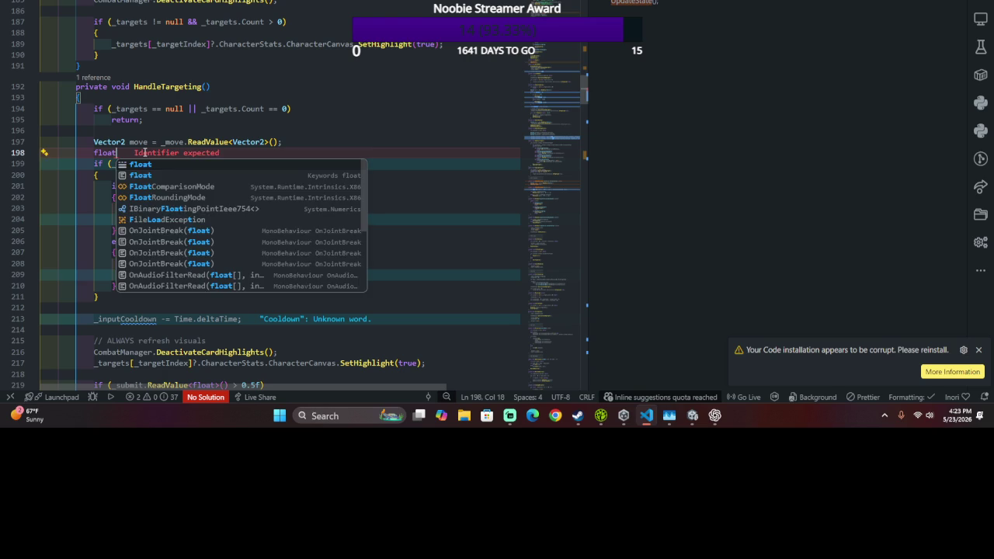
{"action": "type", "text": "Time"}
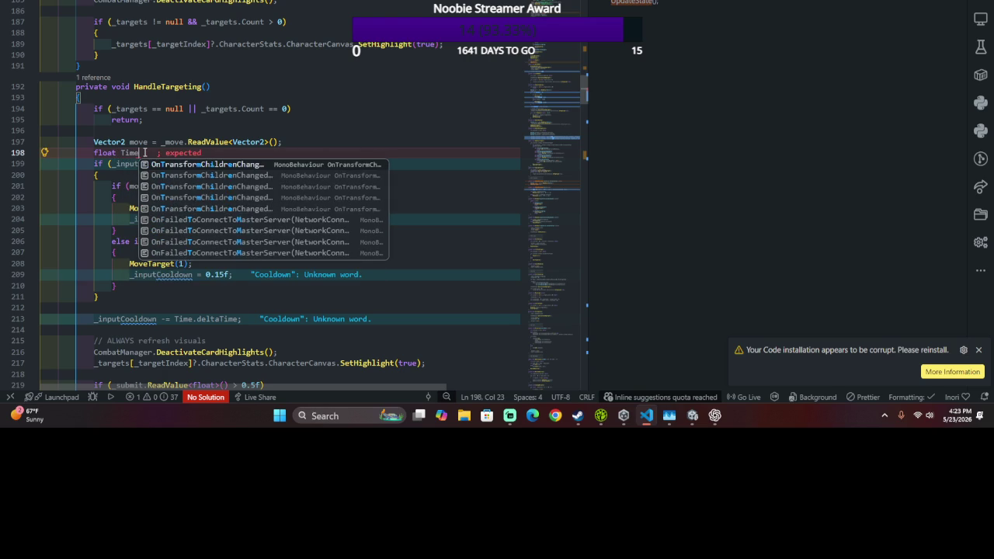
{"action": "type", "text": "Since ="}
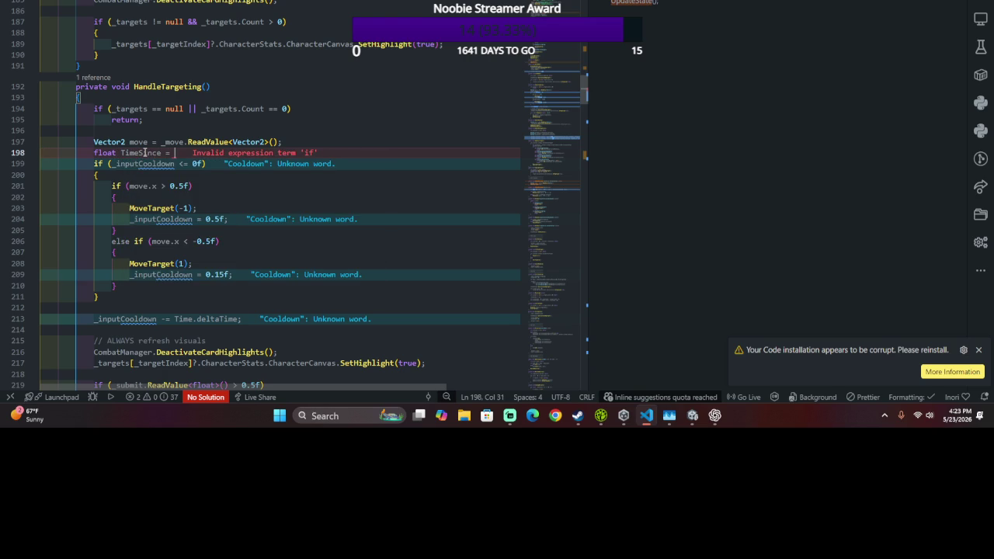
{"action": "scroll", "coordinate": [145, 153], "scroll_direction": "down", "scroll_amount": 5}
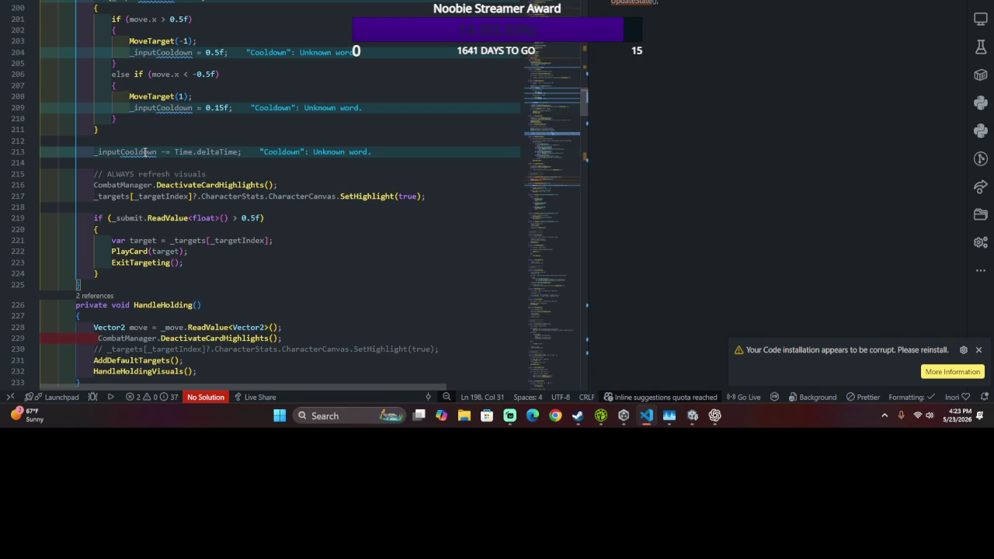
{"action": "scroll", "coordinate": [144, 152], "scroll_direction": "up", "scroll_amount": 5}
{"action": "scroll", "coordinate": [254, 158], "scroll_direction": "down", "scroll_amount": 5}
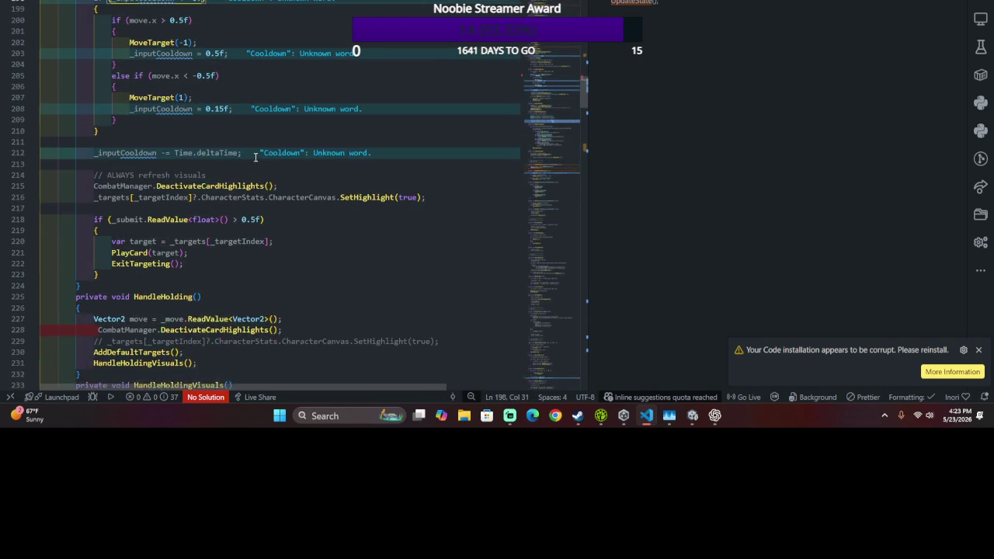
{"action": "scroll", "coordinate": [255, 157], "scroll_direction": "up", "scroll_amount": 4}
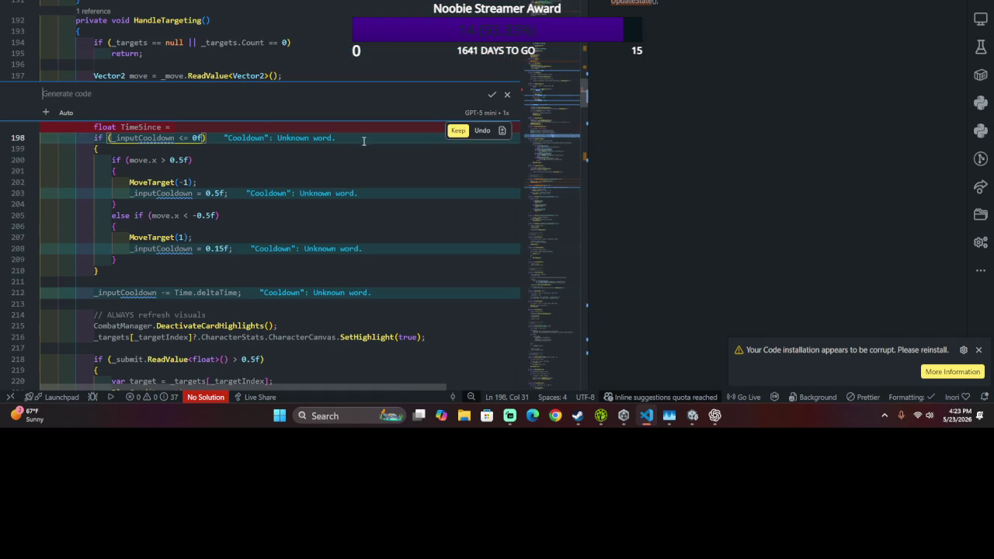
{"action": "left_click", "coordinate": [492, 95]}
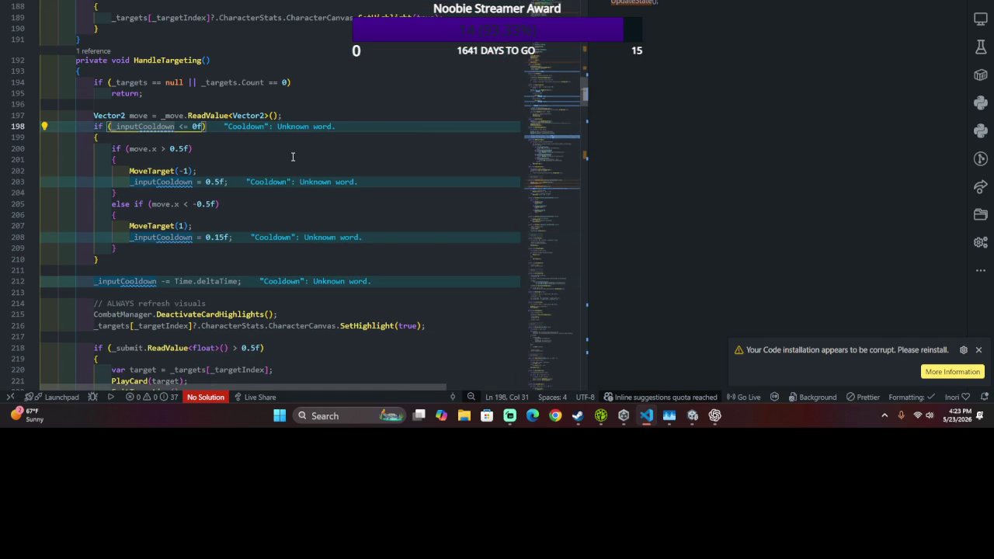
{"action": "scroll", "coordinate": [293, 156], "scroll_direction": "down", "scroll_amount": 10}
{"action": "scroll", "coordinate": [256, 186], "scroll_direction": "up", "scroll_amount": 4}
{"action": "scroll", "coordinate": [214, 212], "scroll_direction": "down", "scroll_amount": 12}
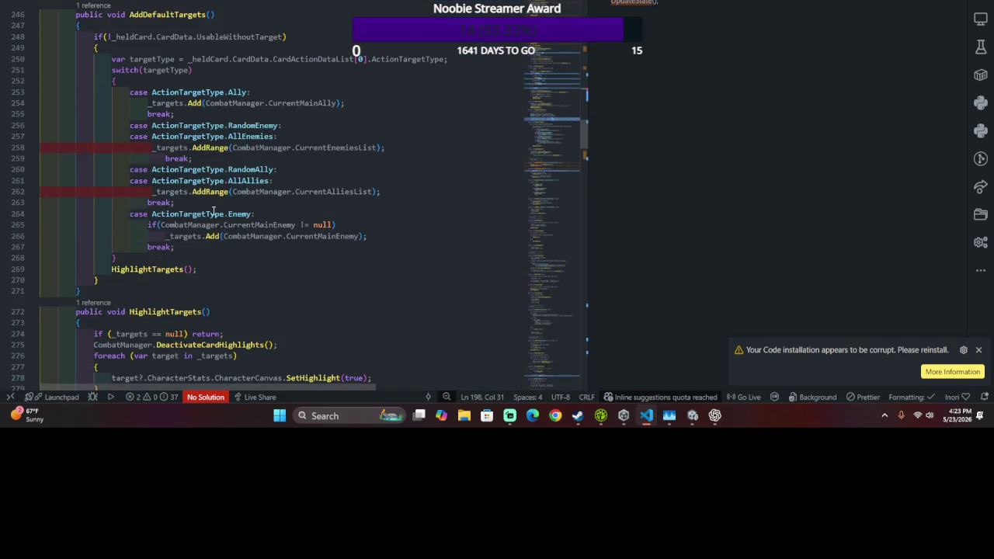
{"action": "key", "text": "ctrl+z"}
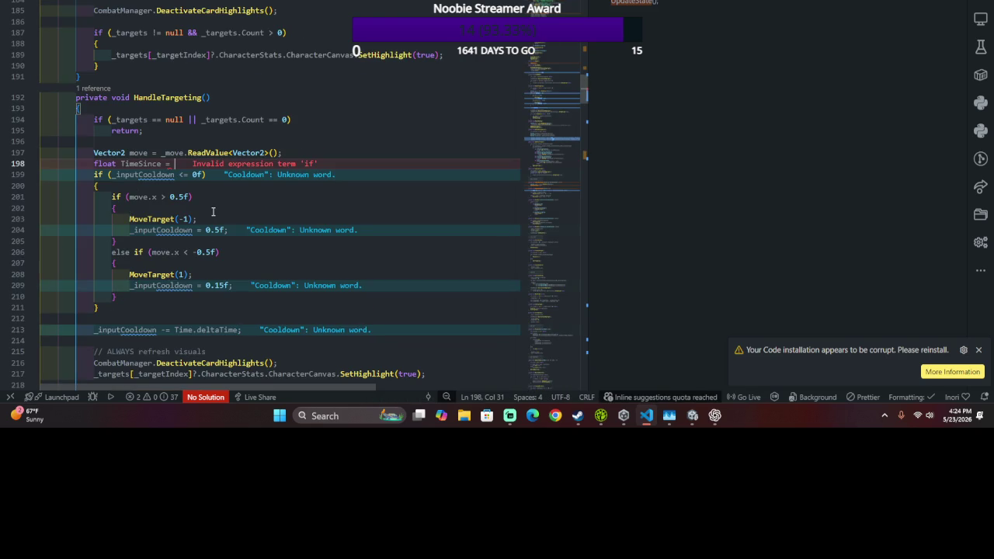
- Continue the TimeSince line with 'DateTime.Now -' and head up toward the class fields
{"action": "type", "text": "Date"}
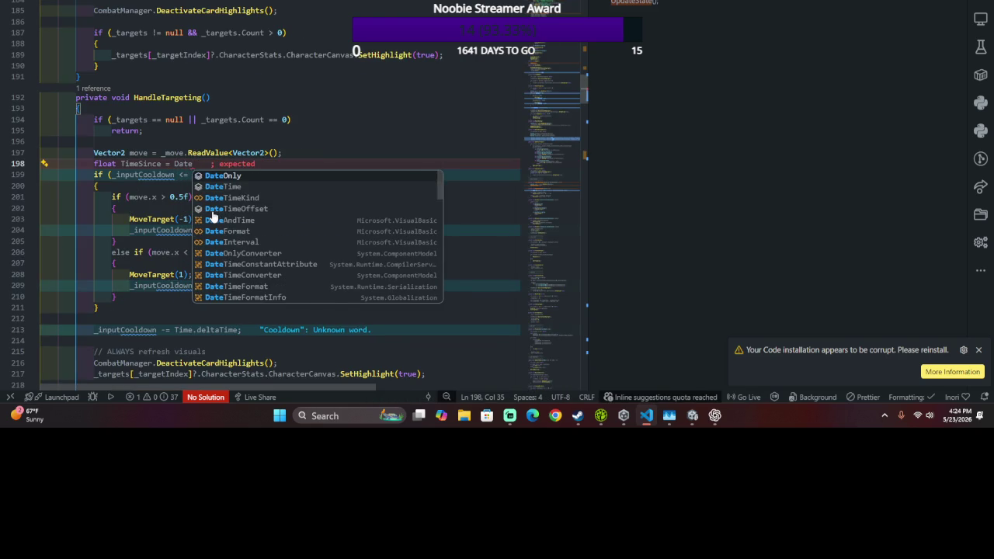
{"action": "type", "text": "Time.Now -"}
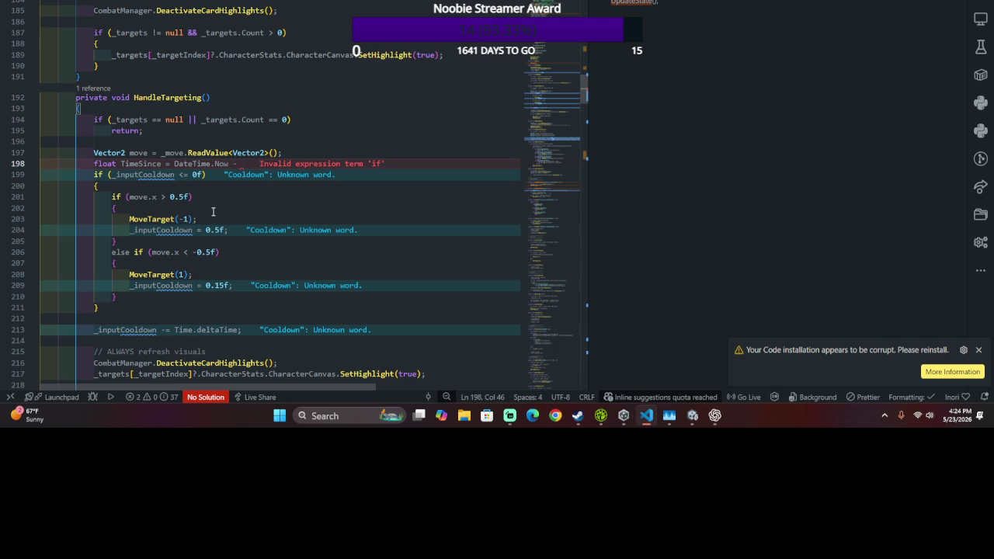
{"action": "type", "text": " _last"}
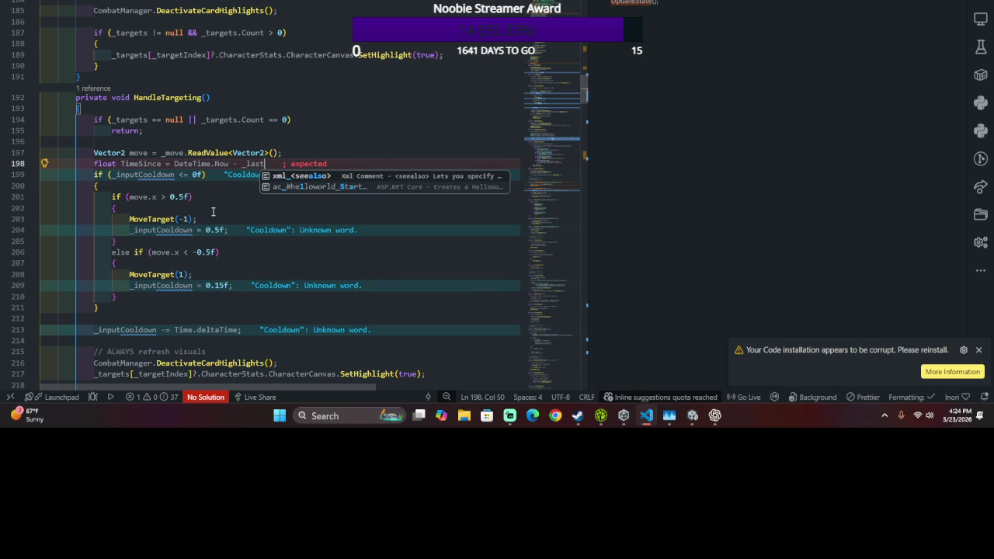
{"action": "key", "text": "BackSpace"}
{"action": "key", "text": "BackSpace"}
{"action": "type", "text": "l"}
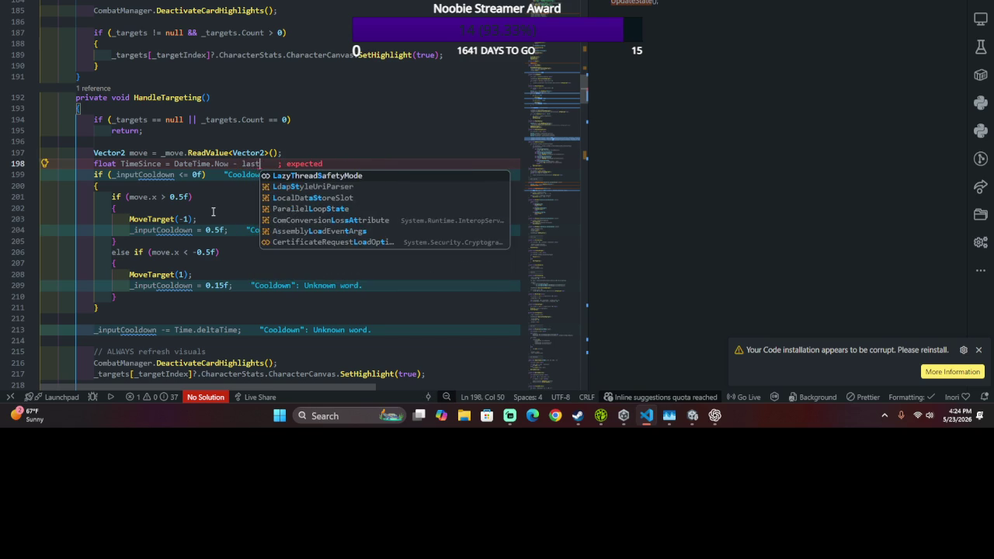
{"action": "key", "text": "BackSpace"}
{"action": "key", "text": "BackSpace"}
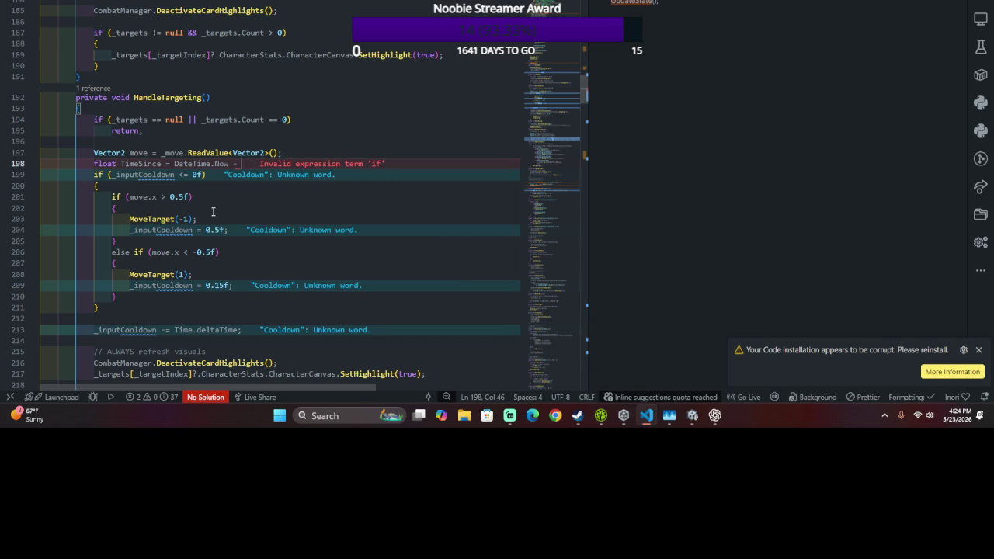
{"action": "scroll", "coordinate": [213, 211], "scroll_direction": "up", "scroll_amount": 20}
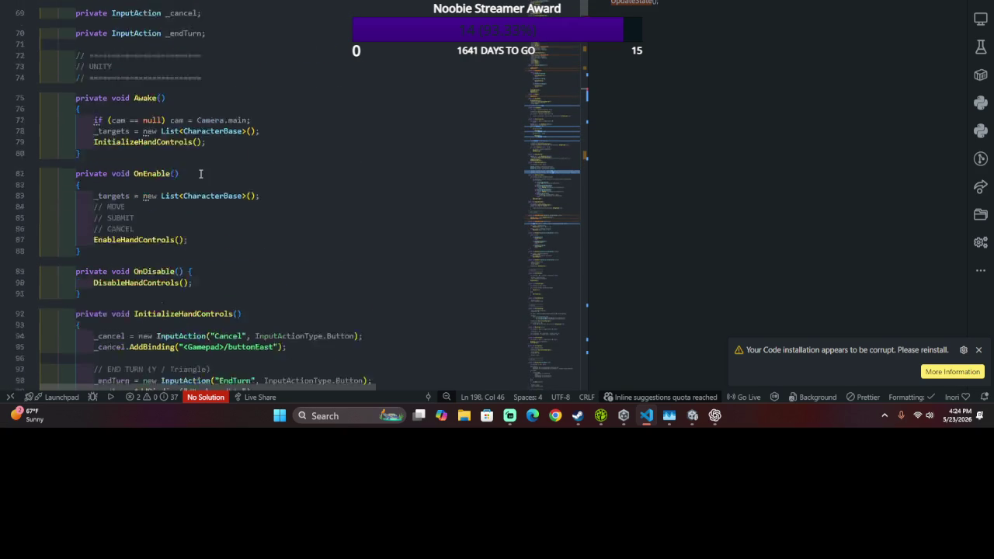
- Add 'public DateTime LastInputTime = DateTime.MinValue;' below the _inputCooldown field
{"action": "scroll", "coordinate": [200, 174], "scroll_direction": "up", "scroll_amount": 4}
{"action": "scroll", "coordinate": [200, 174], "scroll_direction": "up", "scroll_amount": 3}
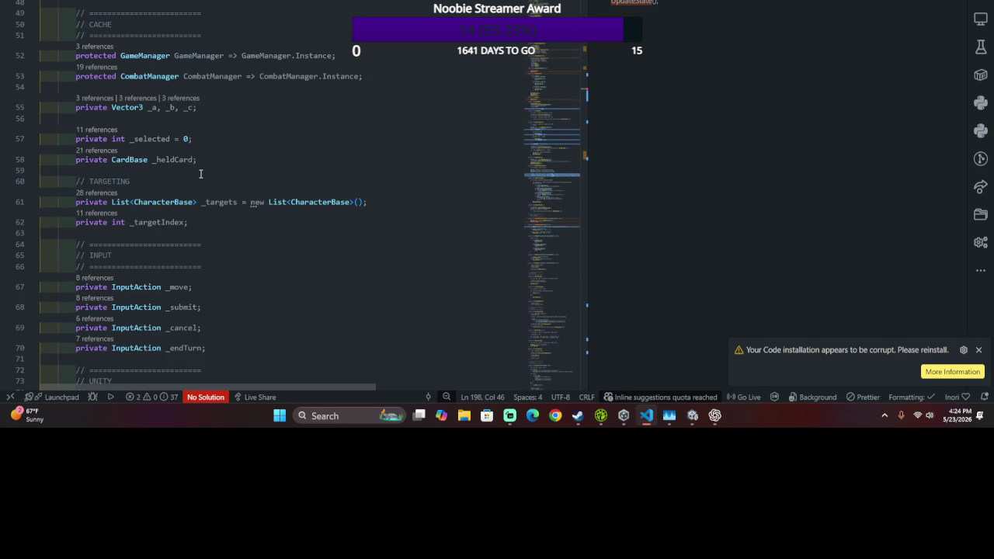
{"action": "scroll", "coordinate": [200, 174], "scroll_direction": "up", "scroll_amount": 2}
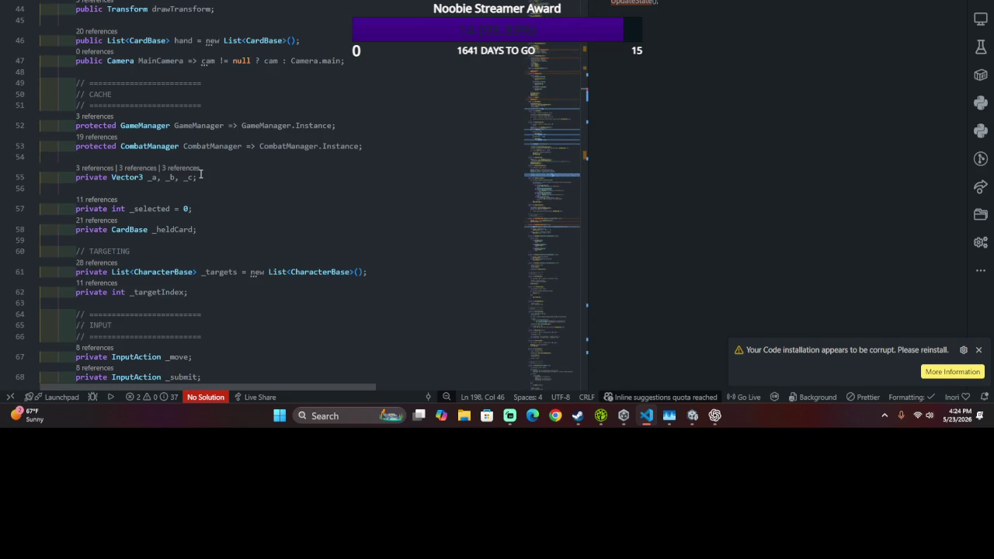
{"action": "scroll", "coordinate": [200, 174], "scroll_direction": "up", "scroll_amount": 3}
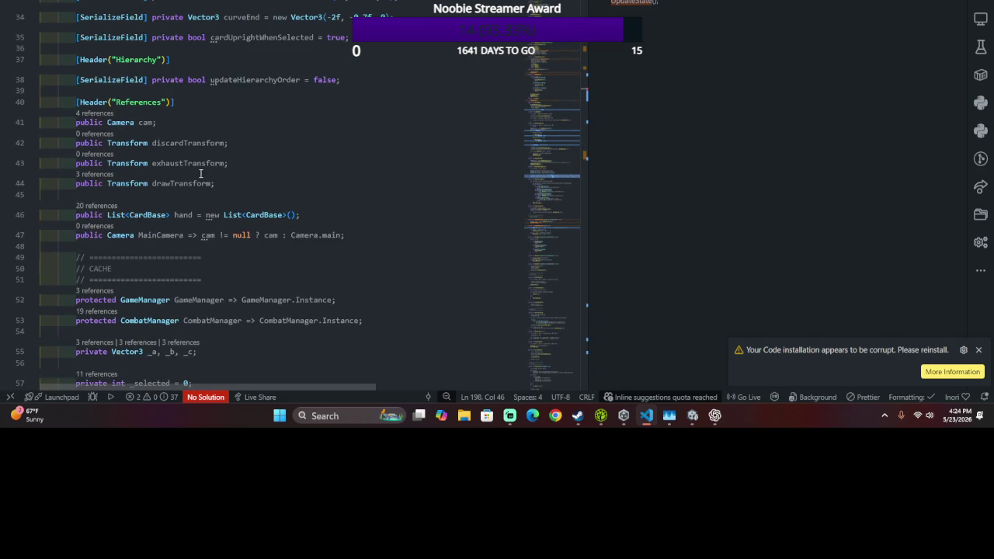
{"action": "scroll", "coordinate": [200, 174], "scroll_direction": "up", "scroll_amount": 2}
{"action": "scroll", "coordinate": [200, 174], "scroll_direction": "up", "scroll_amount": 5}
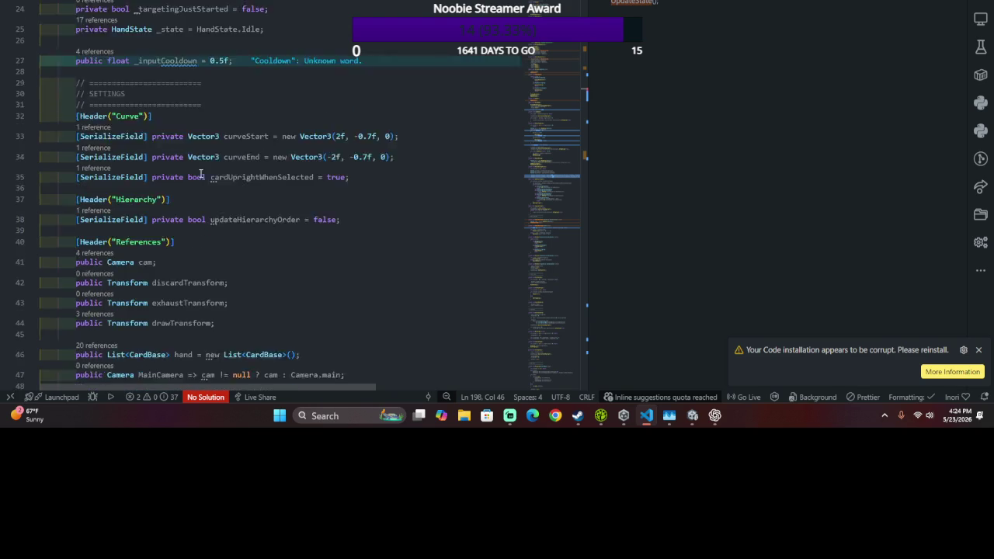
{"action": "left_click", "coordinate": [247, 234]}
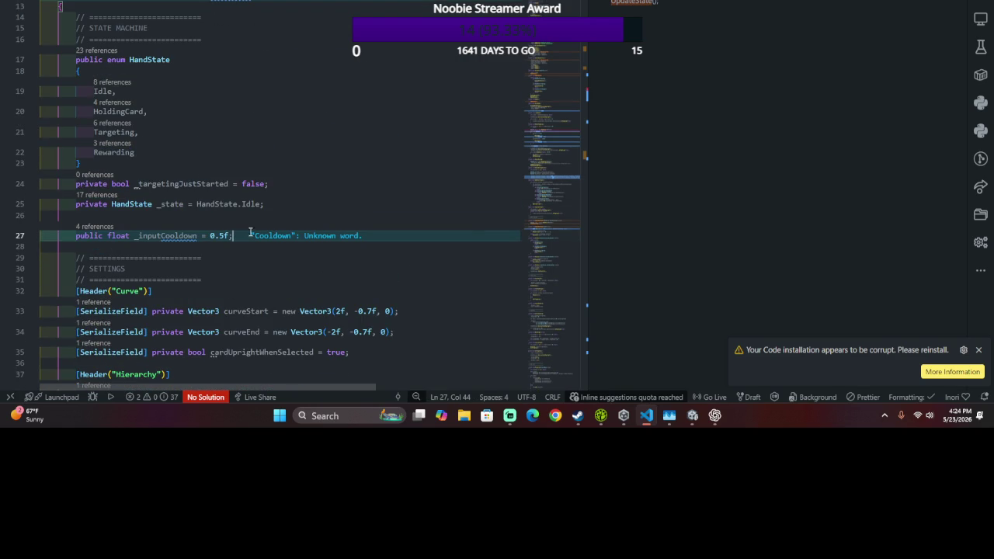
{"action": "key", "text": "Return"}
{"action": "type", "text": "public DateTi"}
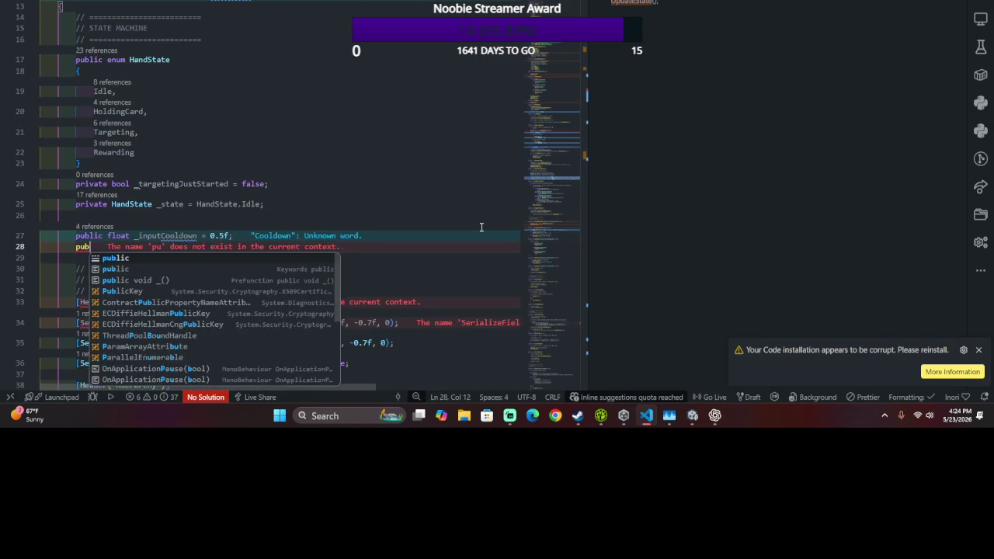
{"action": "key", "text": "Tab"}
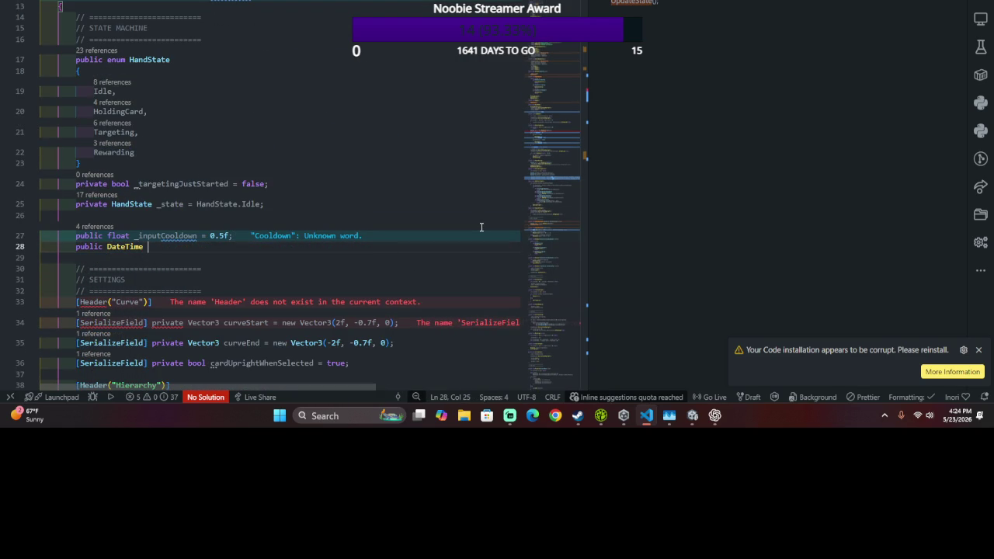
{"action": "type", "text": "Last"}
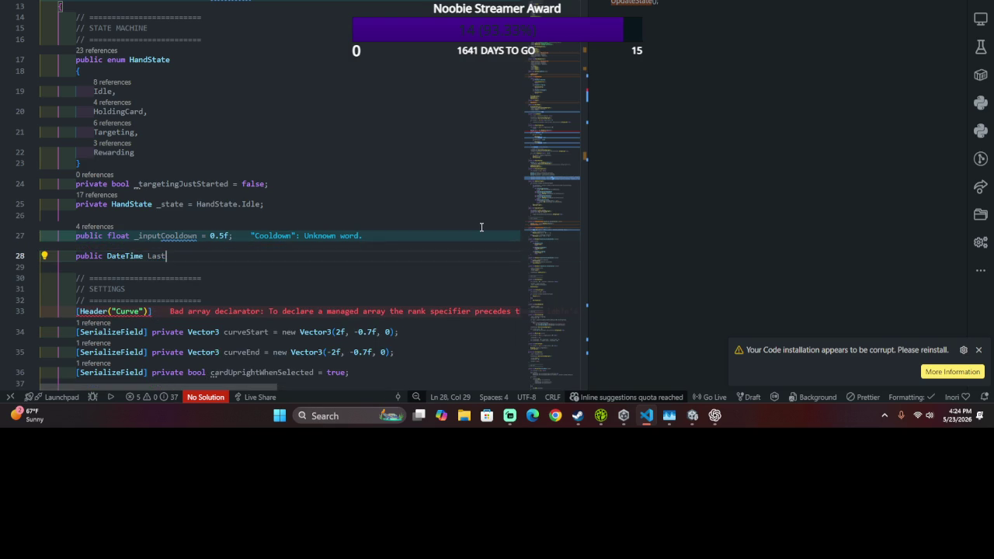
{"action": "type", "text": "InputTime ="}
{"action": "type", "text": " DateTime."}
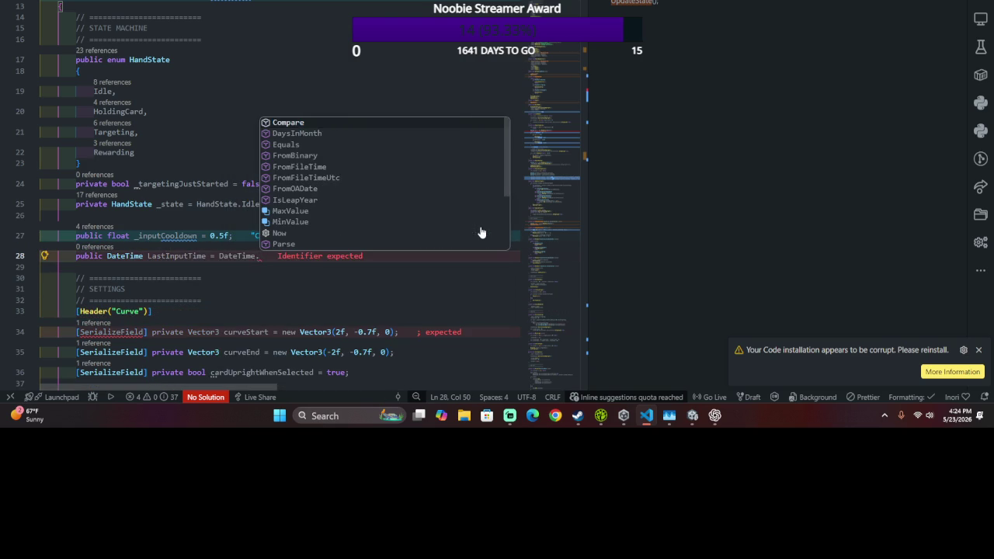
{"action": "type", "text": "Min"}
{"action": "key", "text": "Tab"}
{"action": "type", "text": ";"}
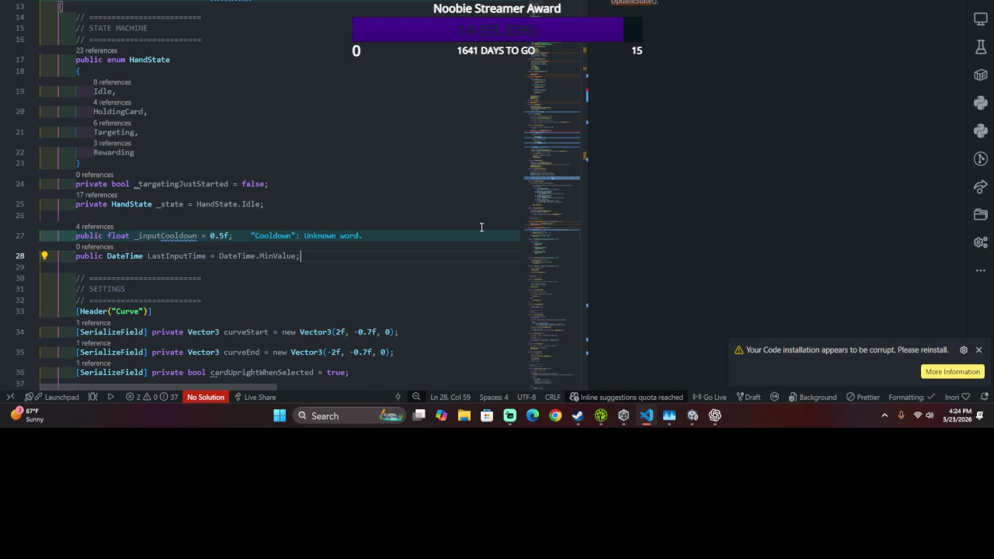
- Make TimeSince subtract LastInputTime from DateTime.Now on line 199
{"action": "scroll", "coordinate": [481, 227], "scroll_direction": "down", "scroll_amount": 20}
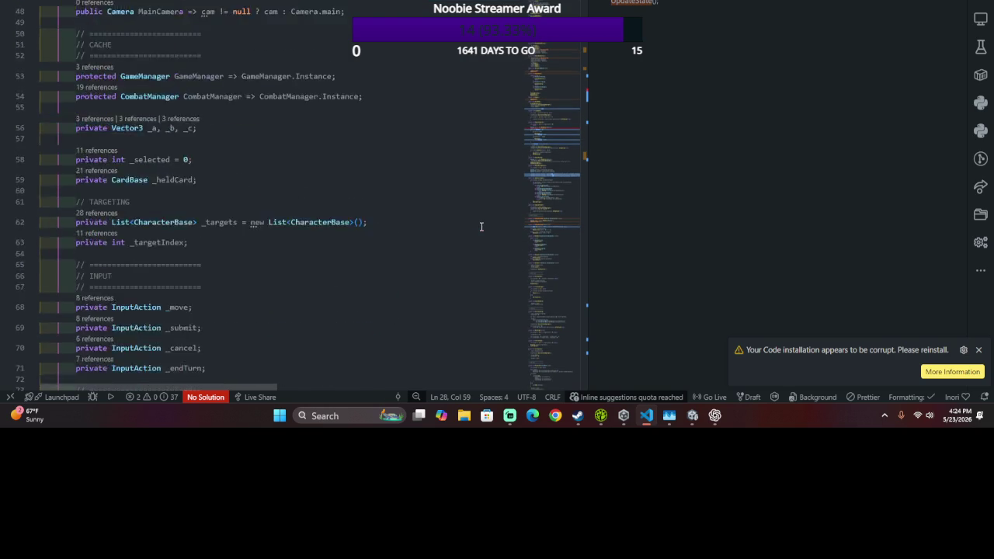
{"action": "scroll", "coordinate": [477, 227], "scroll_direction": "down", "scroll_amount": 20}
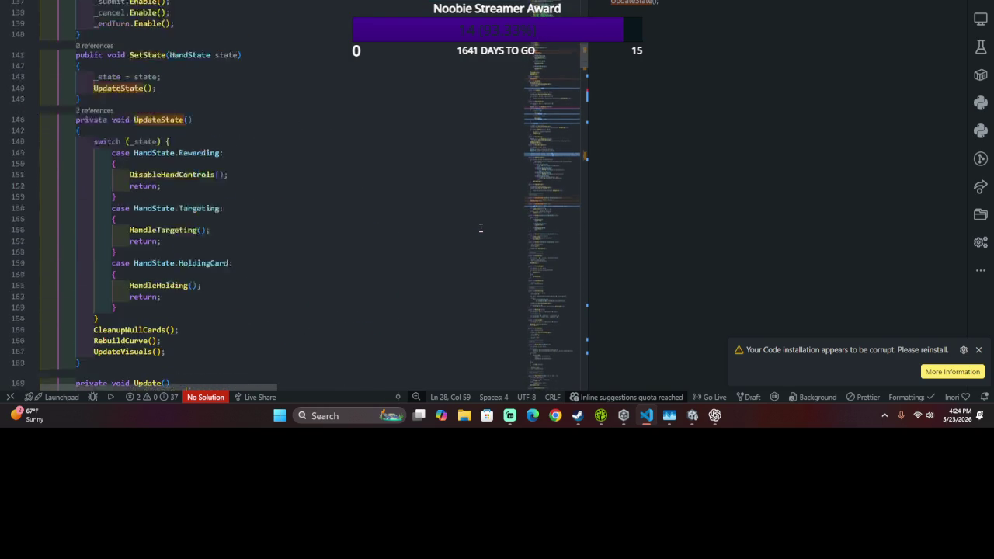
{"action": "scroll", "coordinate": [475, 228], "scroll_direction": "down", "scroll_amount": 3}
{"action": "left_click", "coordinate": [307, 80]}
{"action": "mouse_move", "coordinate": [307, 80]}
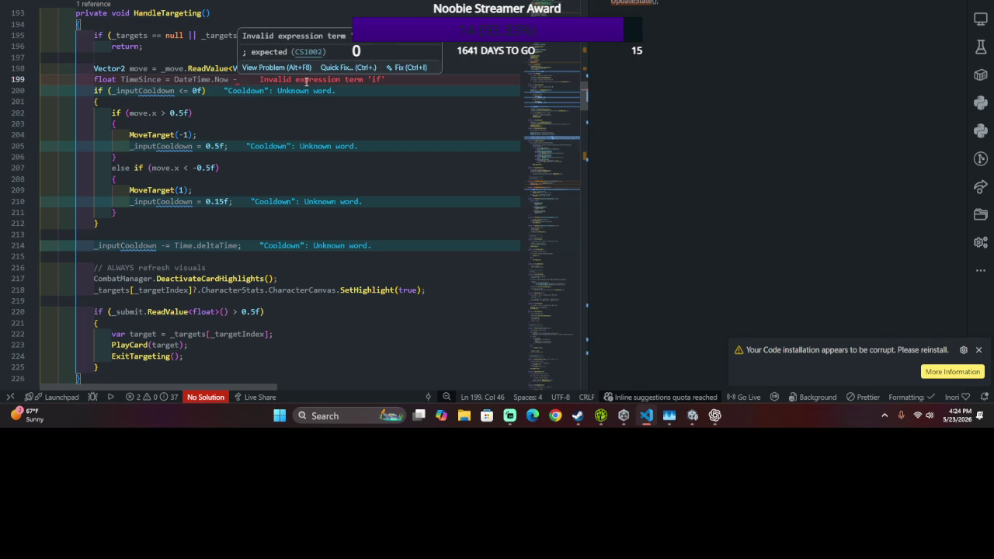
{"action": "type", "text": "Last"}
{"action": "key", "text": "Tab"}
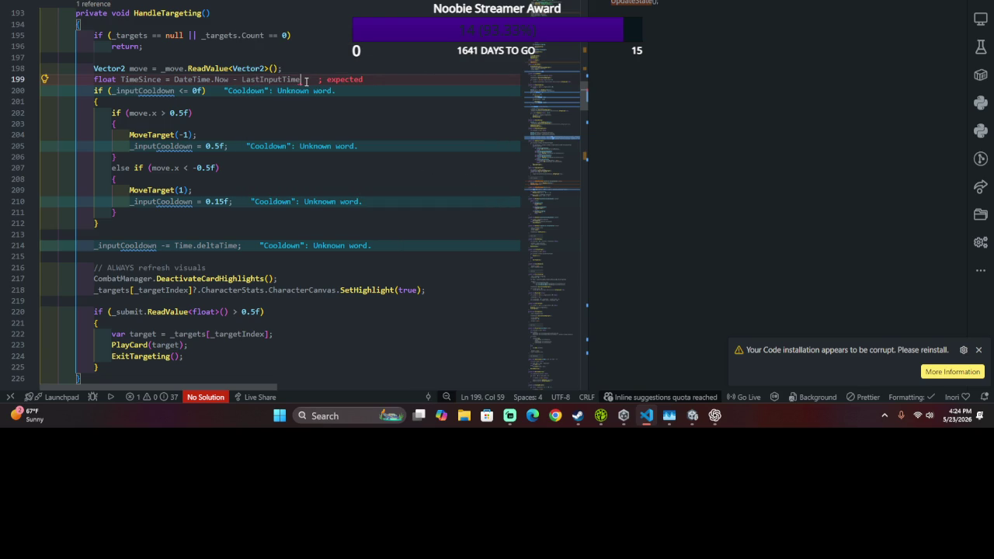
- End the TimeSince line with a semicolon and wrap DateTime.Now - LastInputTime in parentheses
{"action": "type", "text": ";"}
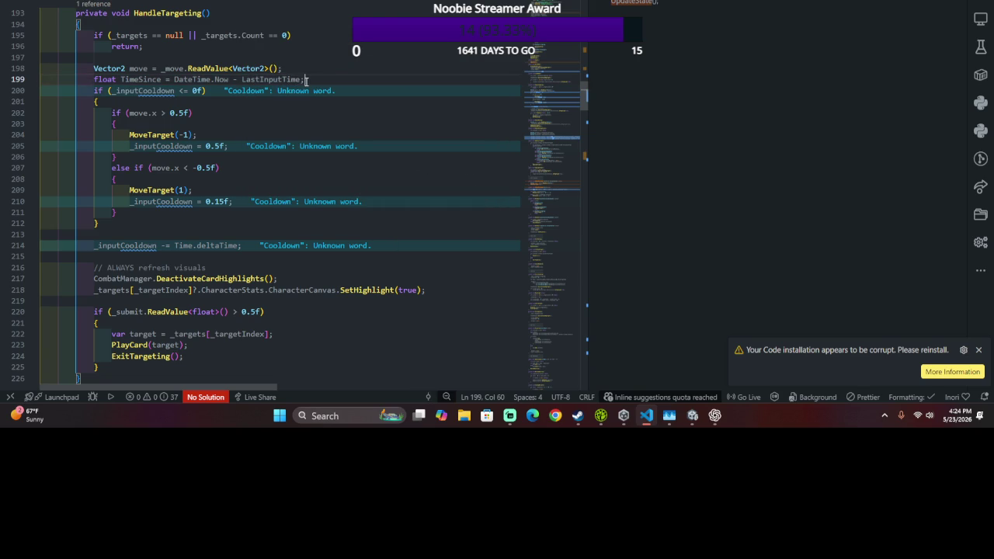
{"action": "left_click", "coordinate": [171, 91]}
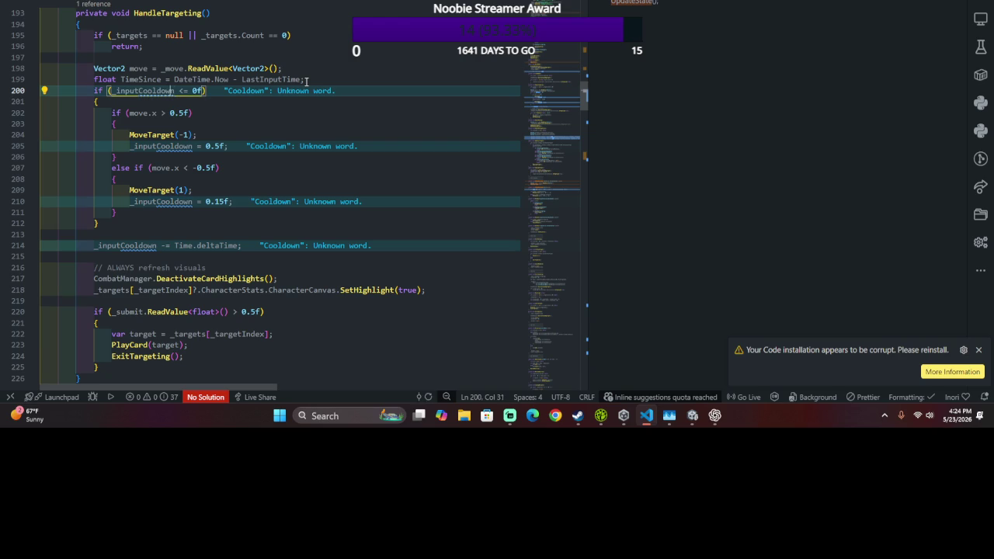
{"action": "key", "text": "Up"}
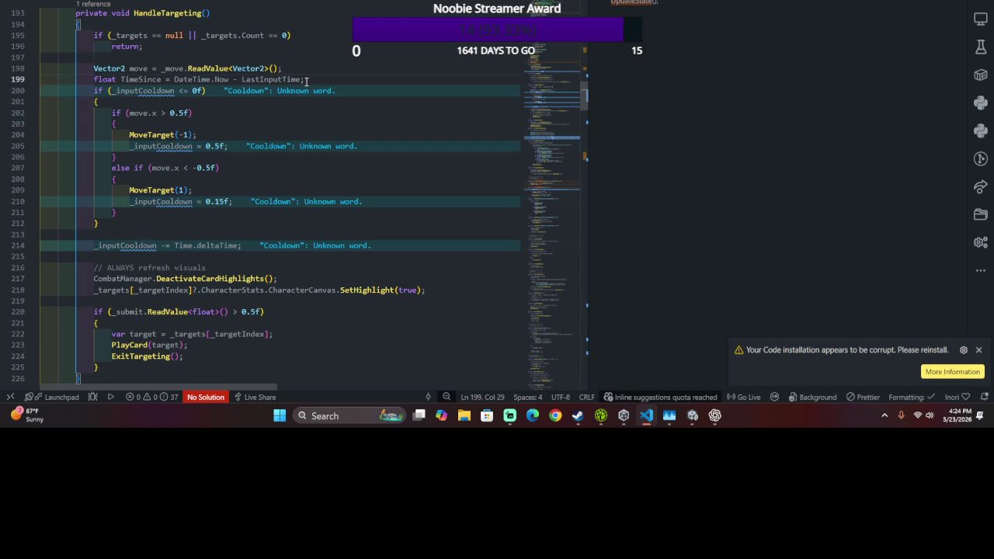
{"action": "key", "text": "Right"}
{"action": "key", "text": "shift+Right"}
{"action": "key", "text": "shift+Right"}
{"action": "key", "text": "shift+Right"}
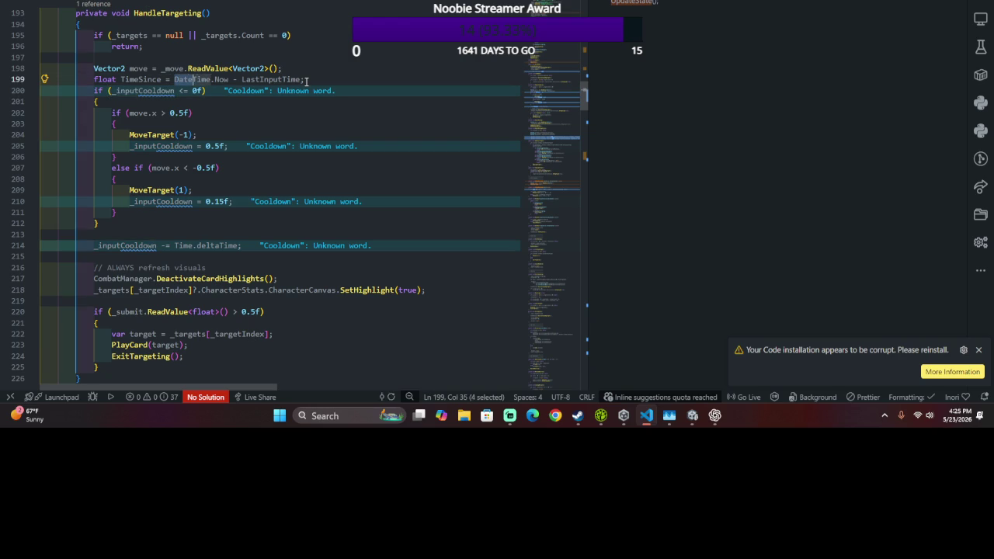
{"action": "key", "text": "shift+Right"}
{"action": "key", "text": "shift+Right"}
{"action": "key", "text": "shift+Right"}
{"action": "type", "text": "("}
{"action": "key", "text": "Right"}
{"action": "key", "text": "Right"}
- Try appending .TotalSeconds to the subtraction, then remove it and the leftover dot
{"action": "type", "text": ".ToSecond"}
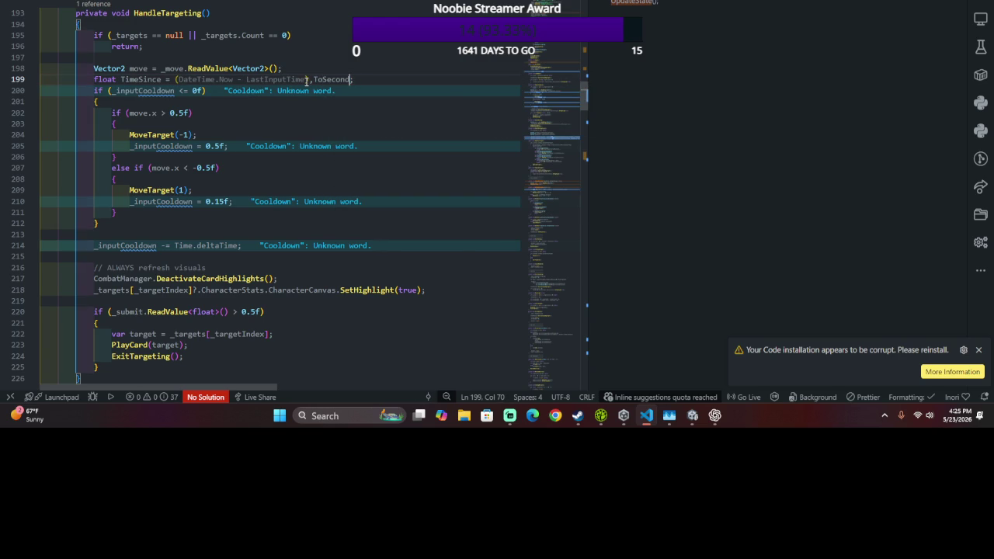
{"action": "key", "text": "ctrl+BackSpace"}
{"action": "type", "text": "Sec"}
{"action": "key", "text": "BackSpace"}
{"action": "key", "text": "BackSpace"}
{"action": "key", "text": "BackSpace"}
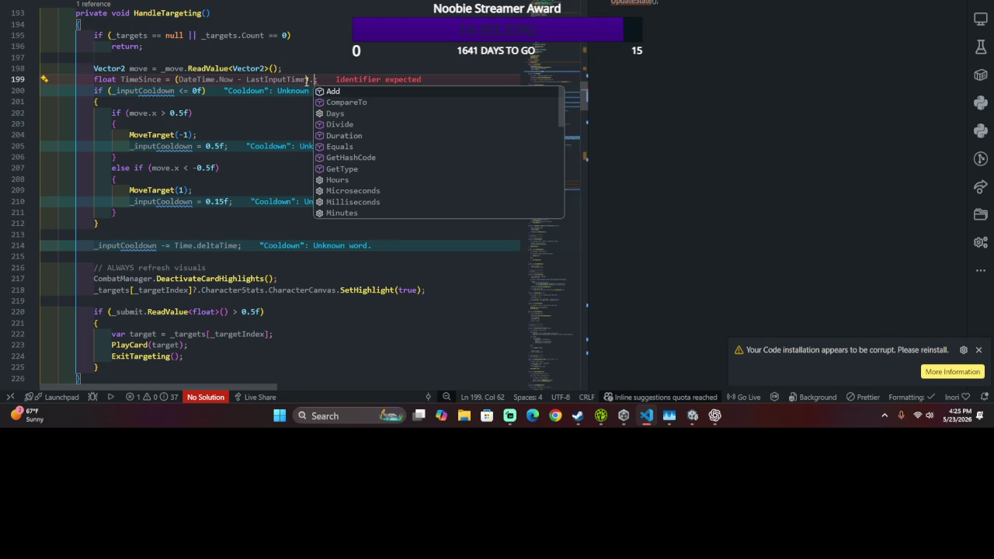
{"action": "type", "text": "ToSe"}
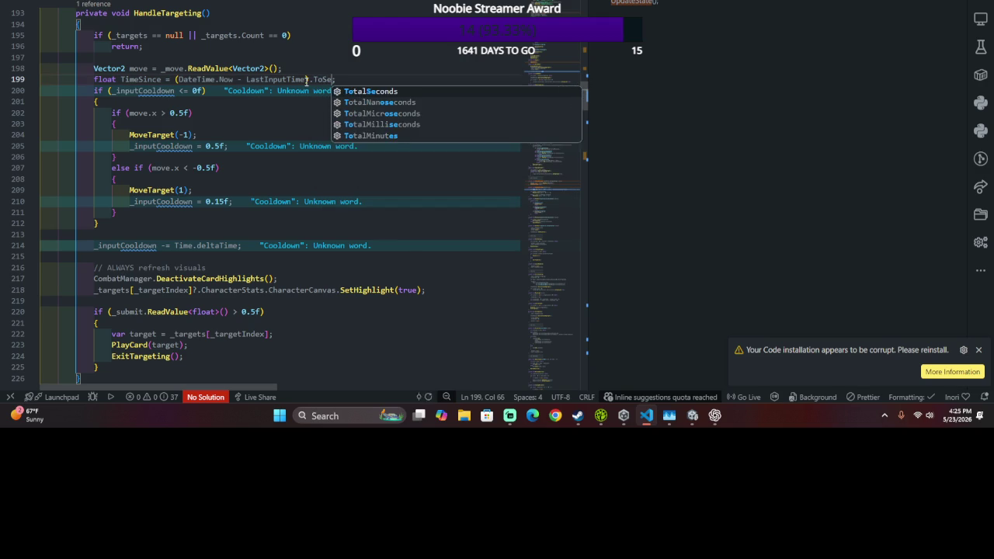
{"action": "type", "text": "c"}
{"action": "key", "text": "Tab"}
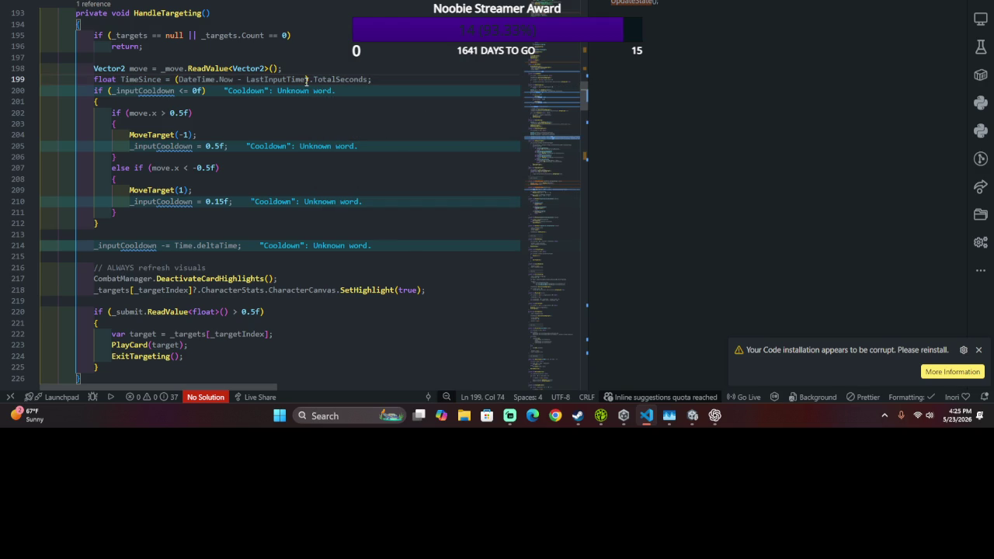
{"action": "key", "text": "ctrl+BackSpace"}
{"action": "key", "text": "ctrl+space"}
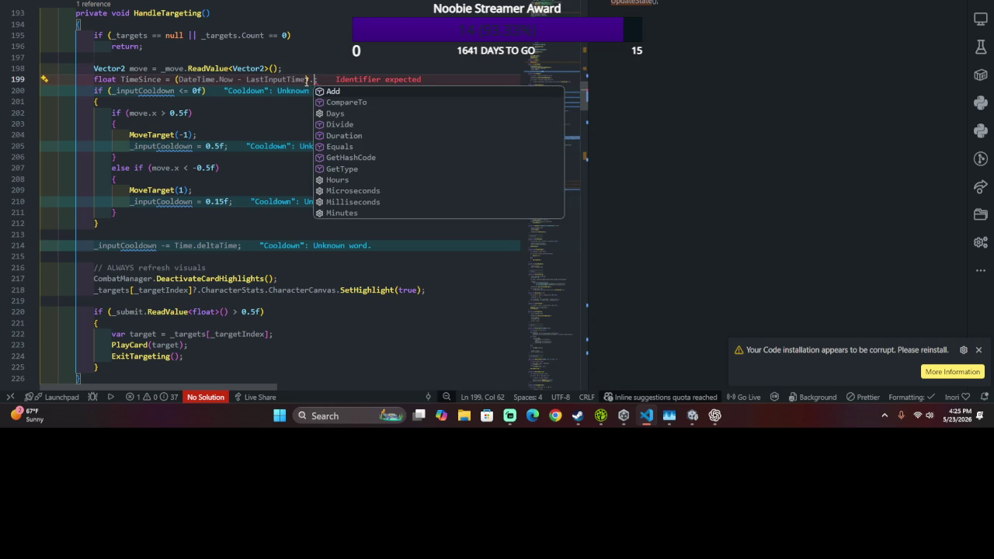
{"action": "scroll", "coordinate": [380, 151], "scroll_direction": "down", "scroll_amount": 5}
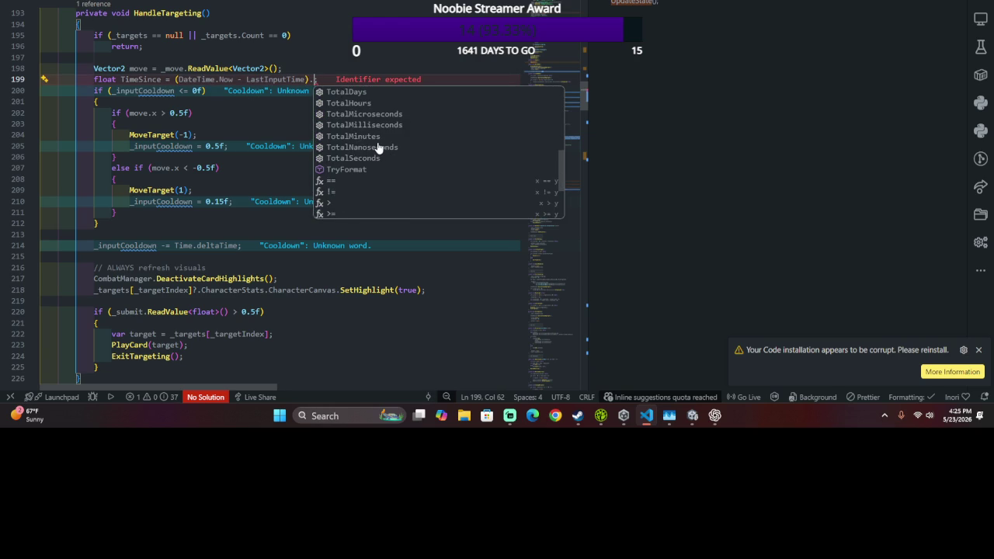
{"action": "scroll", "coordinate": [518, 160], "scroll_direction": "up", "scroll_amount": 5}
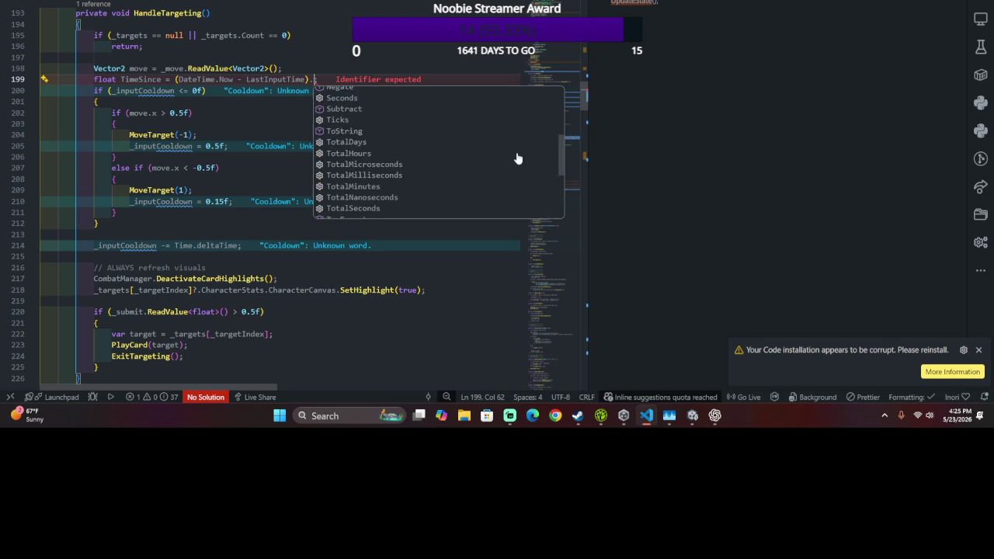
{"action": "scroll", "coordinate": [518, 159], "scroll_direction": "up", "scroll_amount": 3}
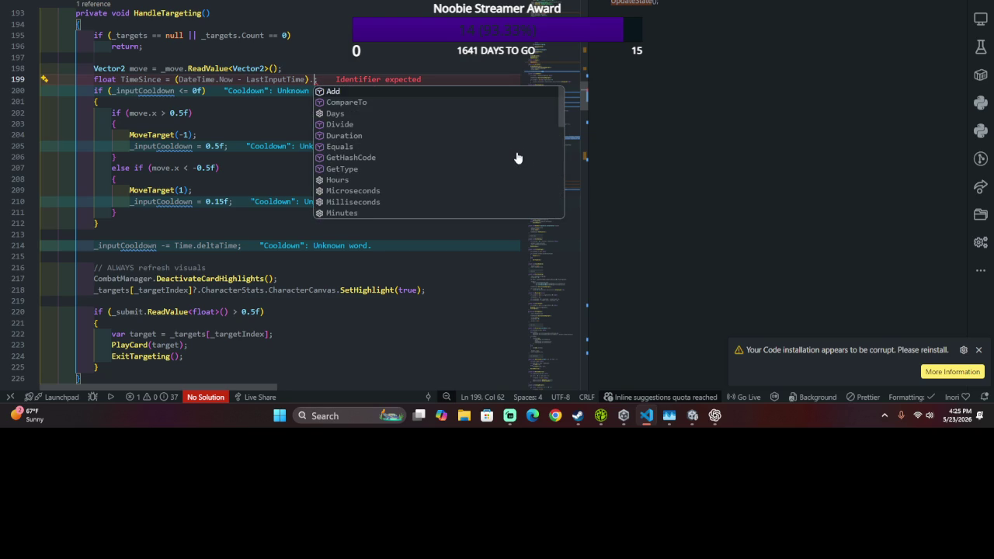
{"action": "key", "text": "BackSpace"}
- Change TimeSince's type from float to TimeSpan
{"action": "double_click", "coordinate": [112, 80]}
{"action": "type", "text": "Tu"}
{"action": "key", "text": "BackSpace"}
{"action": "type", "text": "imeSpan"}
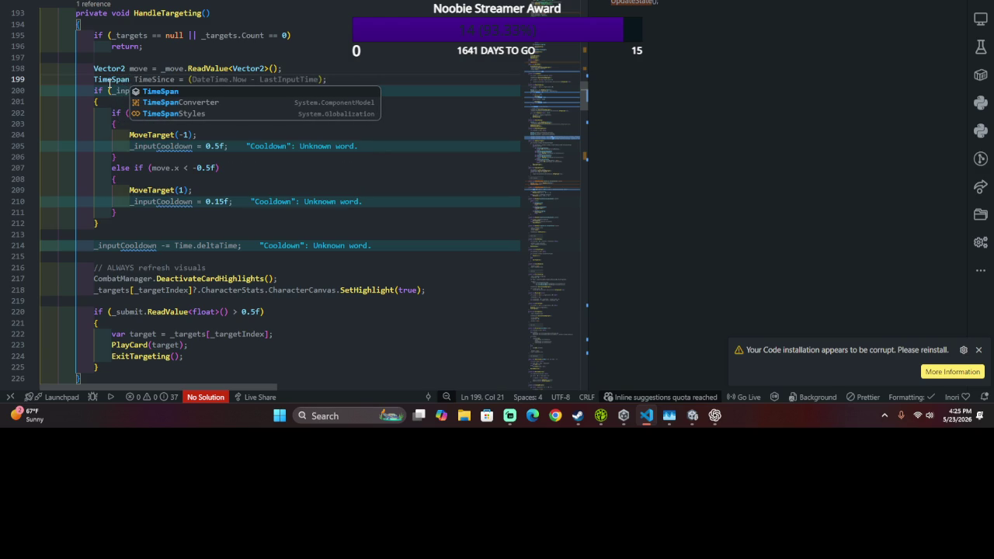
{"action": "key", "text": "Escape"}
- Rewrite the line 200 condition as TimeSince >= _inputCooldown
{"action": "double_click", "coordinate": [147, 92]}
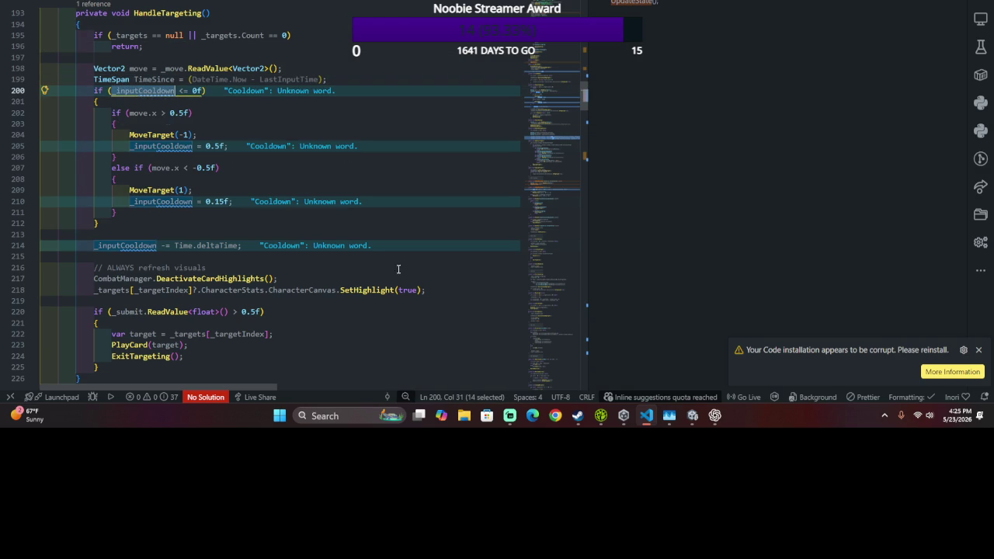
{"action": "type", "text": "Sime"}
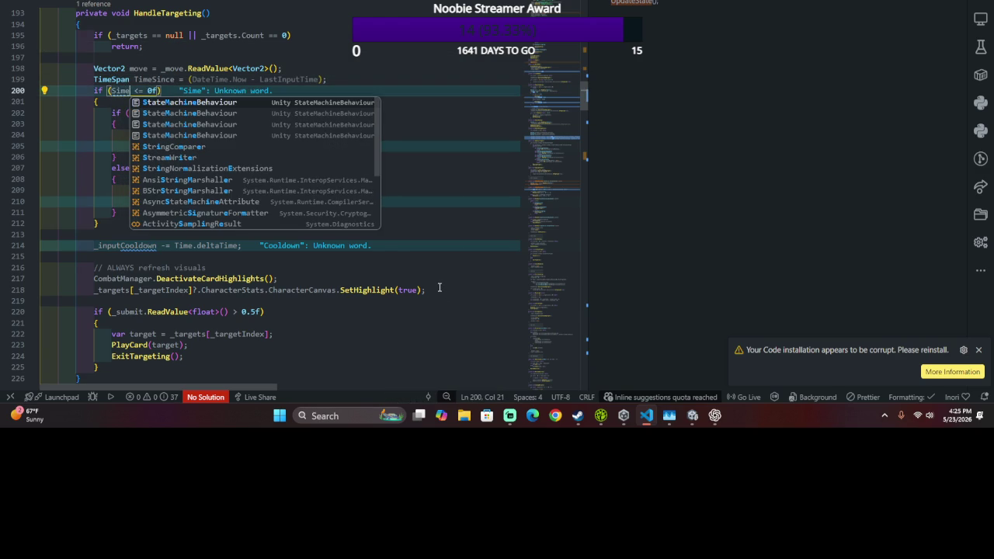
{"action": "key", "text": "BackSpace"}
{"action": "key", "text": "BackSpace"}
{"action": "key", "text": "BackSpace"}
{"action": "type", "text": "TR"}
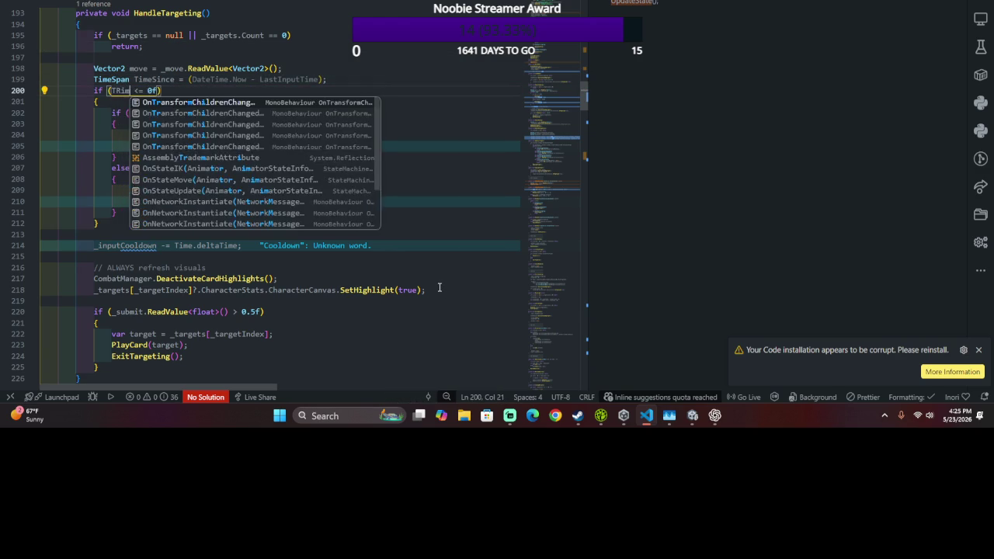
{"action": "type", "text": "imeSince"}
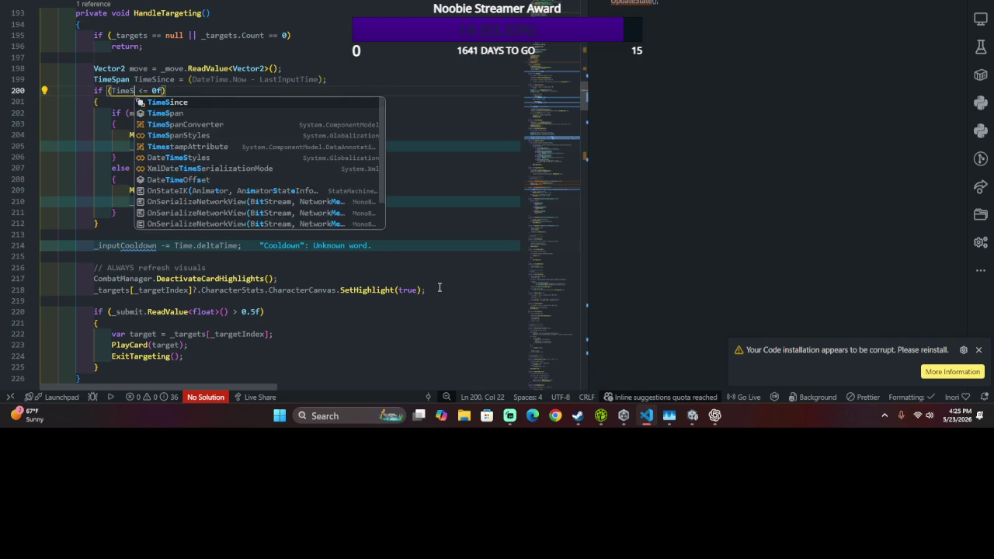
{"action": "key", "text": "shift+Right"}
{"action": "key", "text": "shift+Right"}
{"action": "key", "text": "shift+Right"}
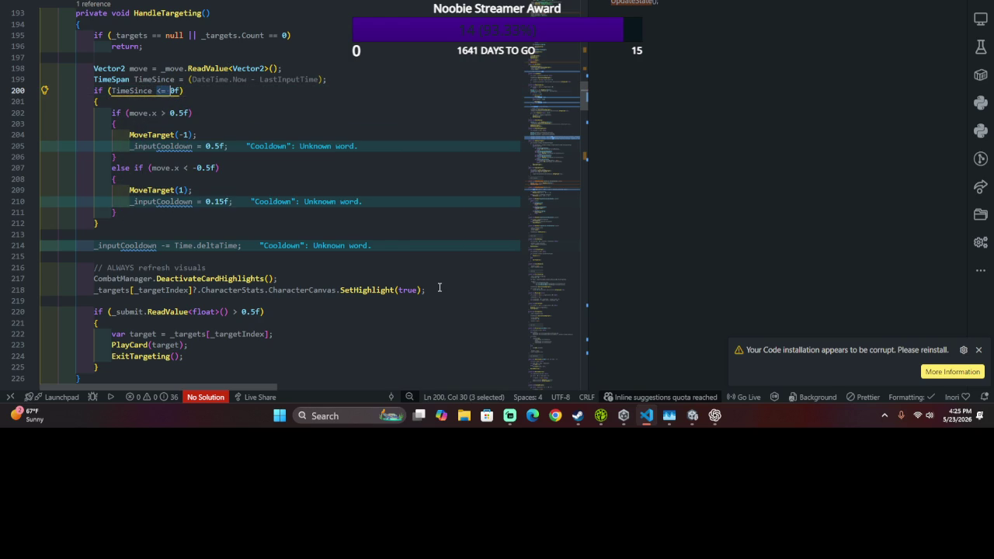
{"action": "type", "text": ">="}
{"action": "key", "text": "Delete"}
{"action": "key", "text": "Delete"}
{"action": "type", "text": "_u"}
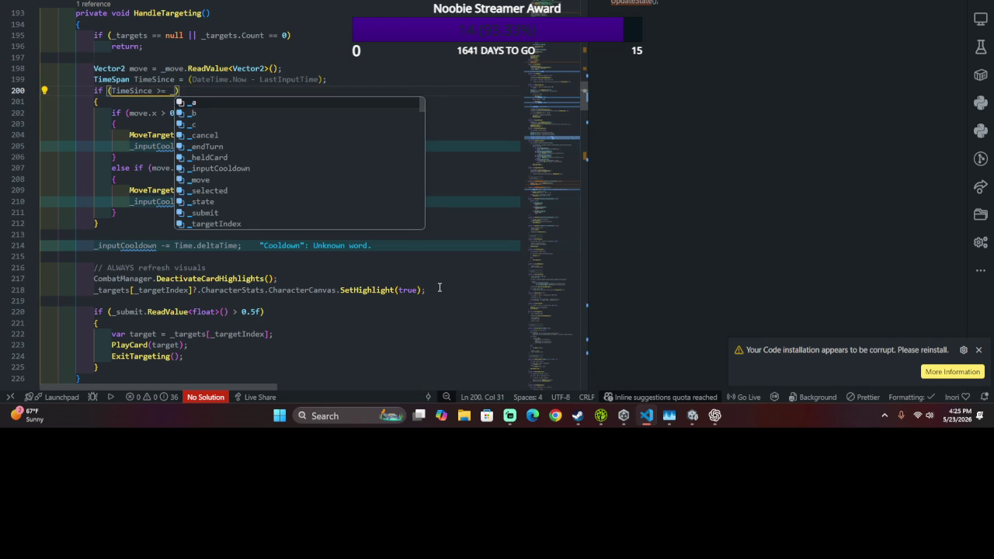
{"action": "key", "text": "BackSpace"}
{"action": "type", "text": "input"}
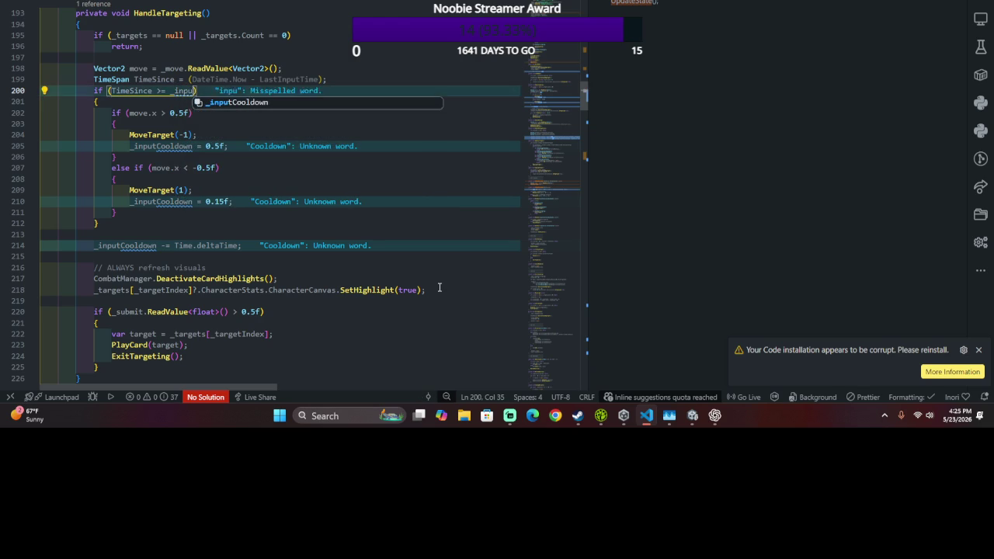
{"action": "key", "text": "Tab"}
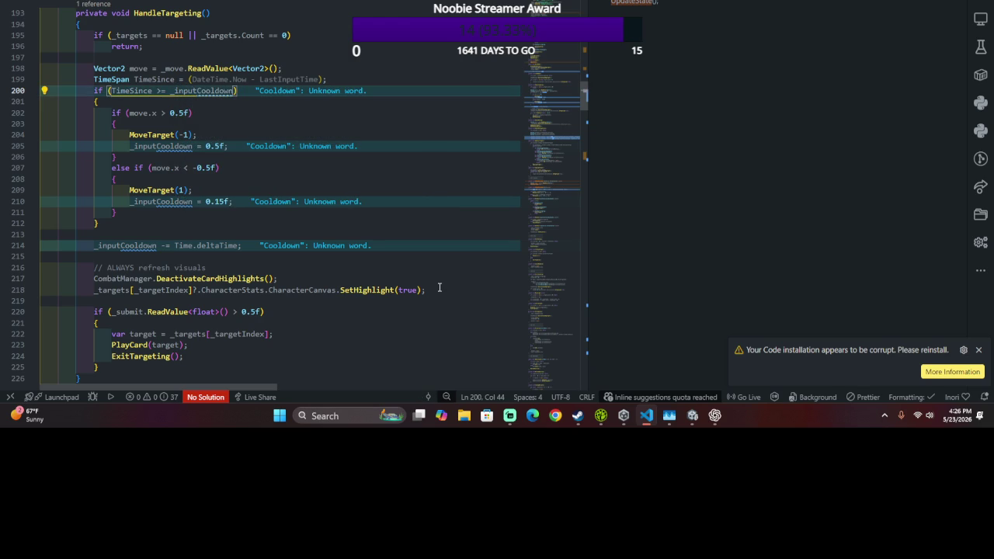
- Widen Unity's Console to read the compile error and open the script at it
{"action": "key", "text": "alt+Tab"}
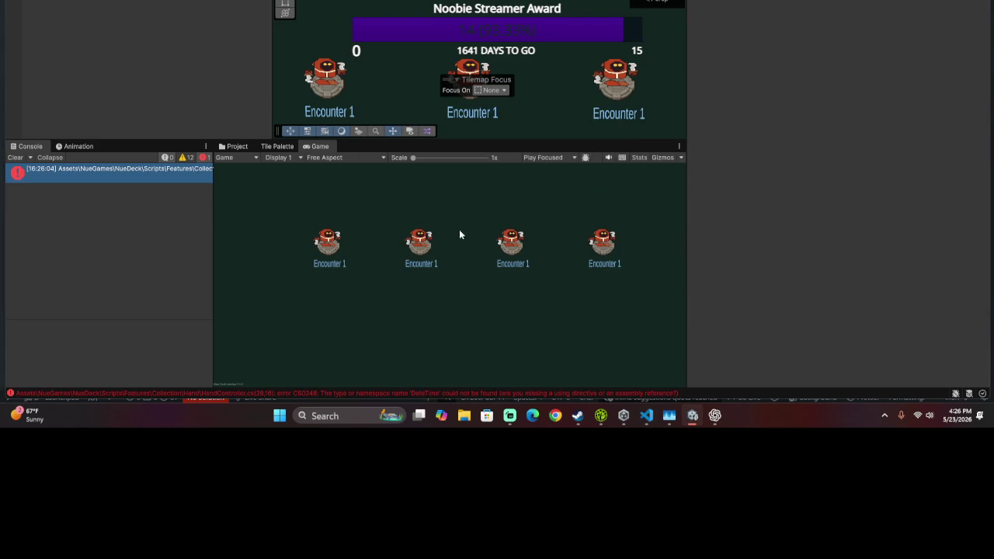
{"action": "left_click_drag", "start_coordinate": [215, 220], "coordinate": [622, 271]}
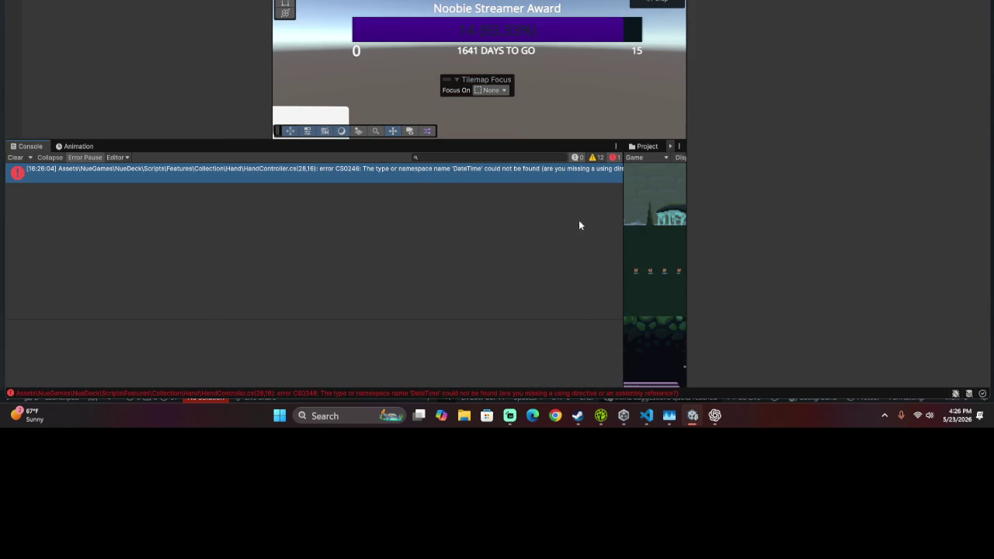
{"action": "double_click", "coordinate": [505, 176]}
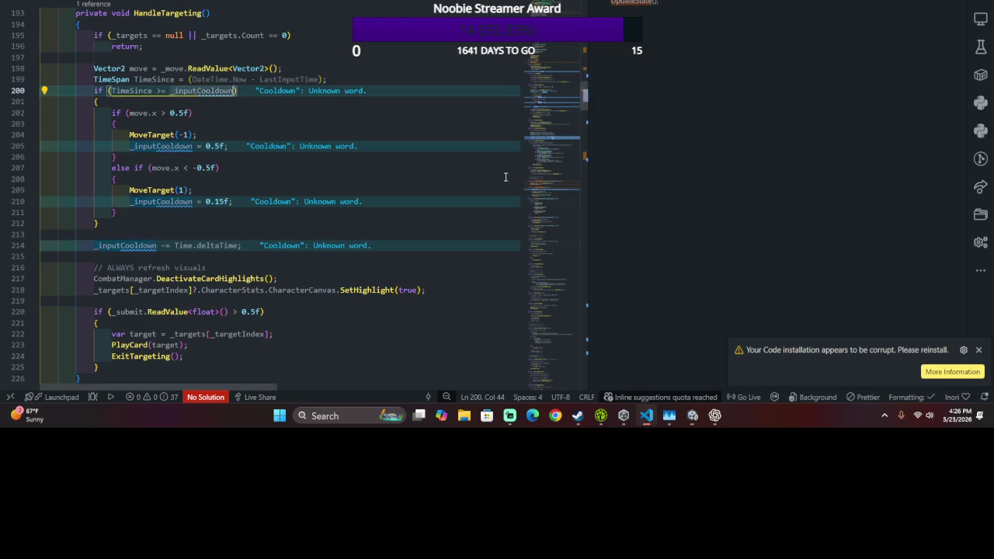
- Replace the duplicate 'using UnityEngine.InputSystem;' line with 'using System;'
{"action": "scroll", "coordinate": [473, 155], "scroll_direction": "up", "scroll_amount": 10}
{"action": "scroll", "coordinate": [460, 104], "scroll_direction": "up", "scroll_amount": 20}
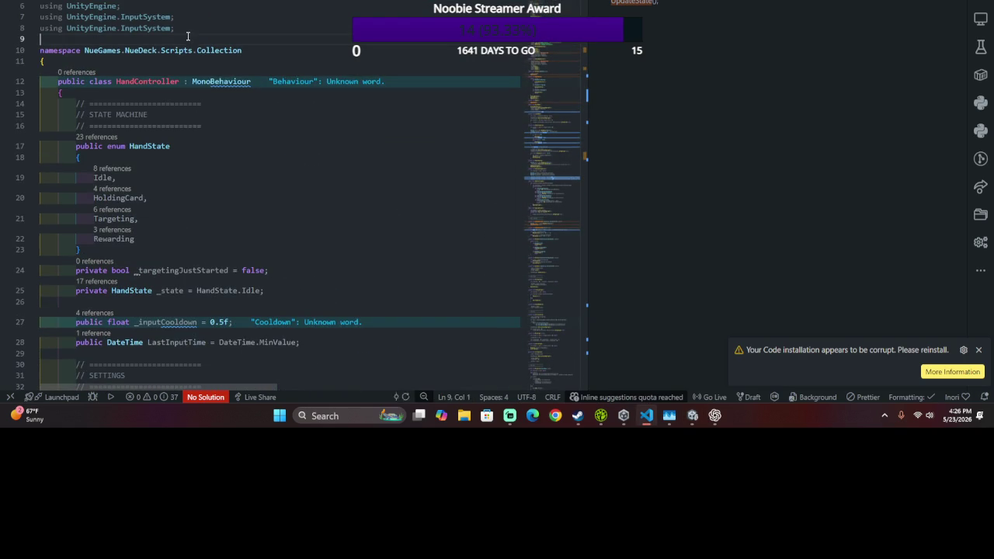
{"action": "left_click_drag", "start_coordinate": [187, 30], "coordinate": [203, 19]}
{"action": "key", "text": "BackSpace"}
{"action": "key", "text": "Return"}
{"action": "type", "text": "using System;"}
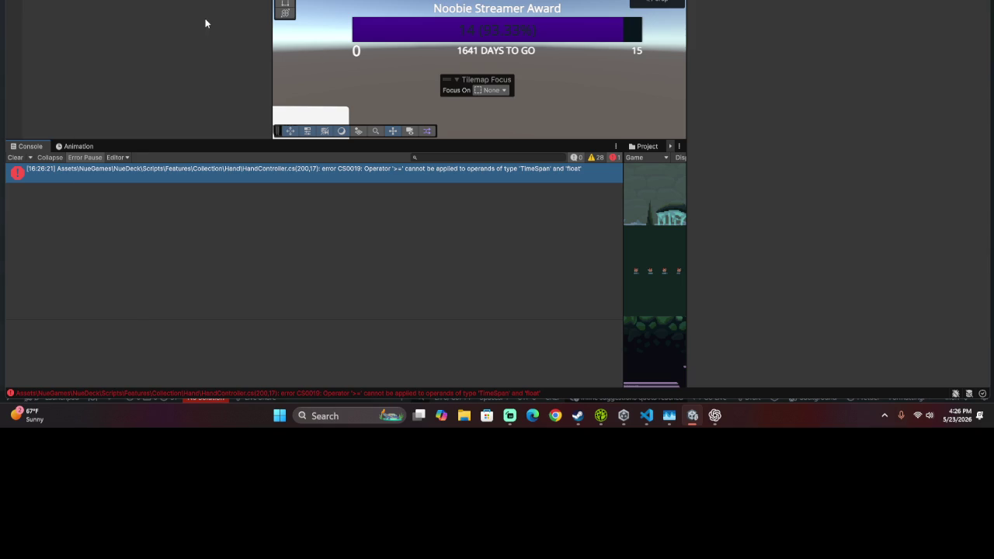
- Compare TimeSince against TimeSpan.FromSeconds(_inputCooldown) on line 200, save, and recompile in Unity
{"action": "key", "text": "alt+Tab"}
{"action": "scroll", "coordinate": [205, 19], "scroll_direction": "down", "scroll_amount": 20}
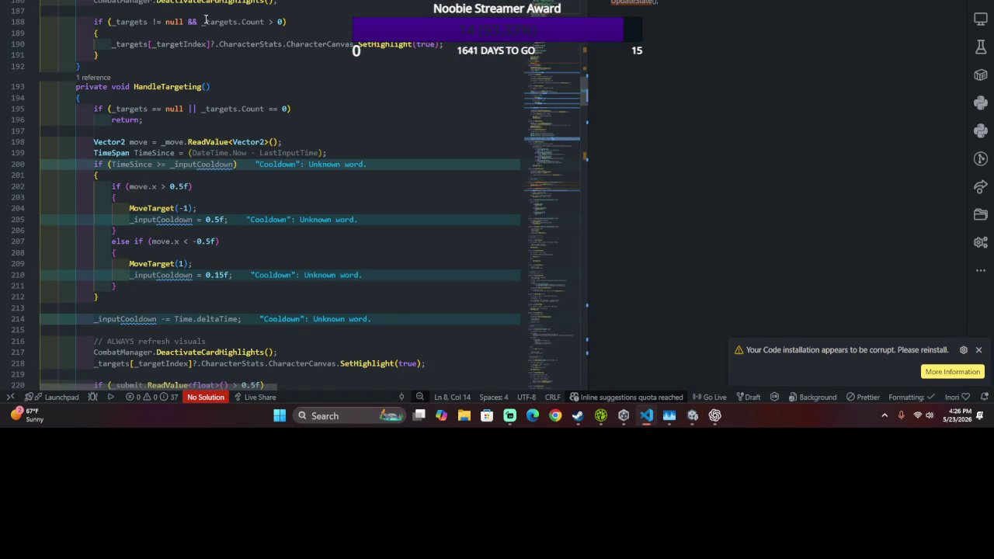
{"action": "left_click", "coordinate": [175, 163]}
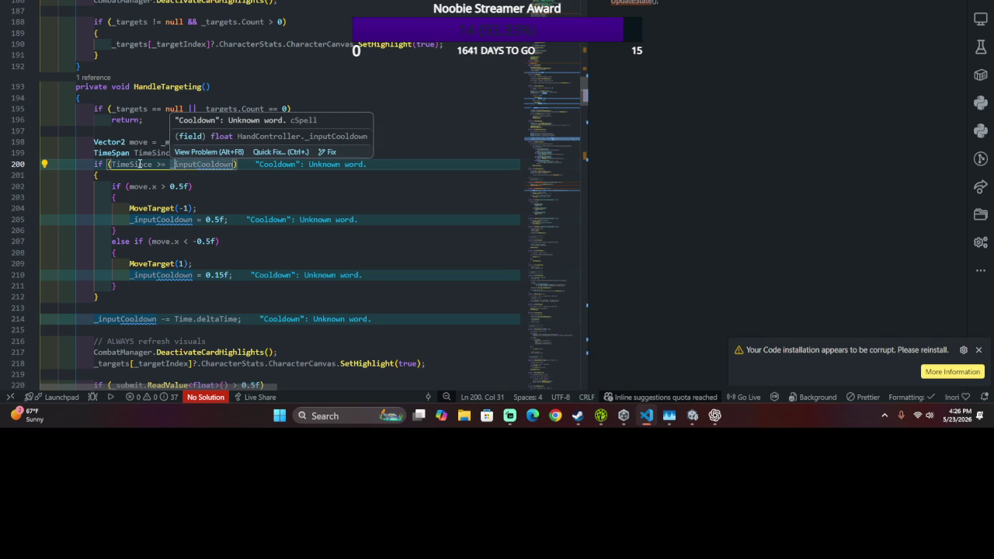
{"action": "left_click", "coordinate": [169, 164]}
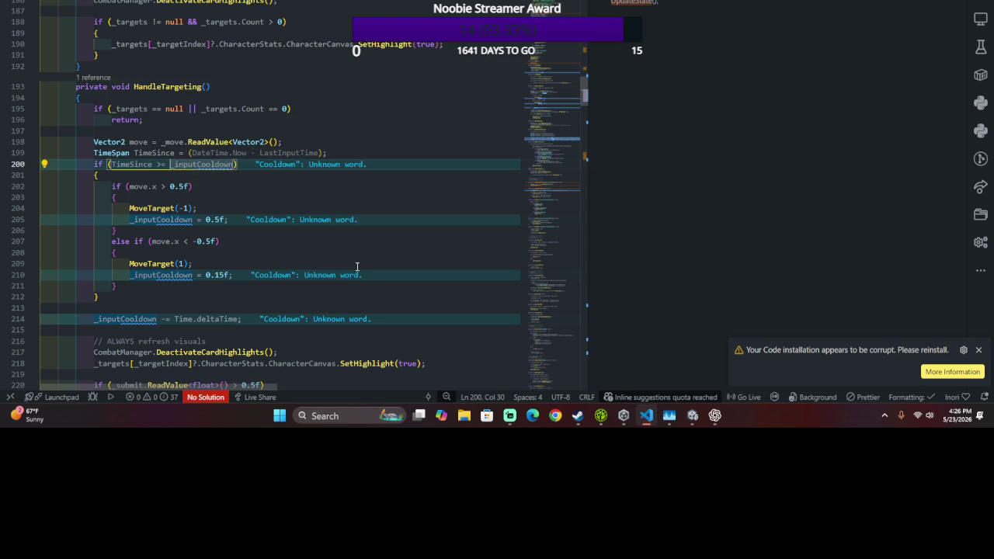
{"action": "type", "text": "TimeSpan."}
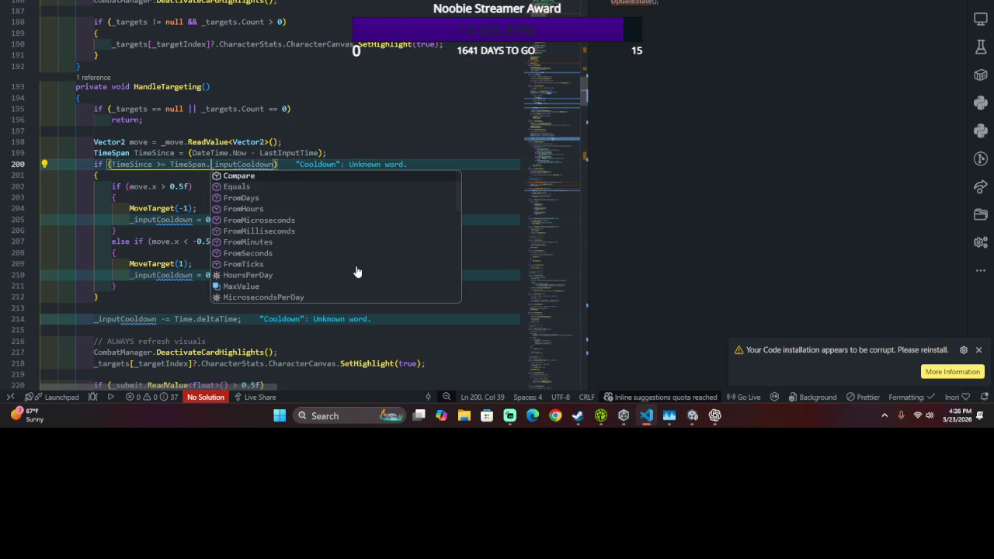
{"action": "type", "text": "FromSeconds"}
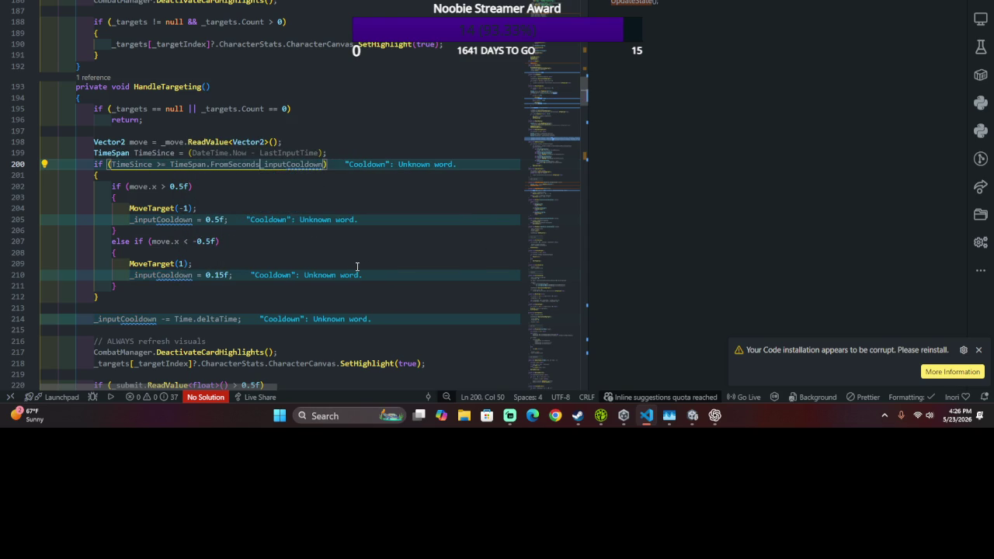
{"action": "key", "text": "shift+Right"}
{"action": "key", "text": "shift+Right"}
{"action": "key", "text": "shift+Right"}
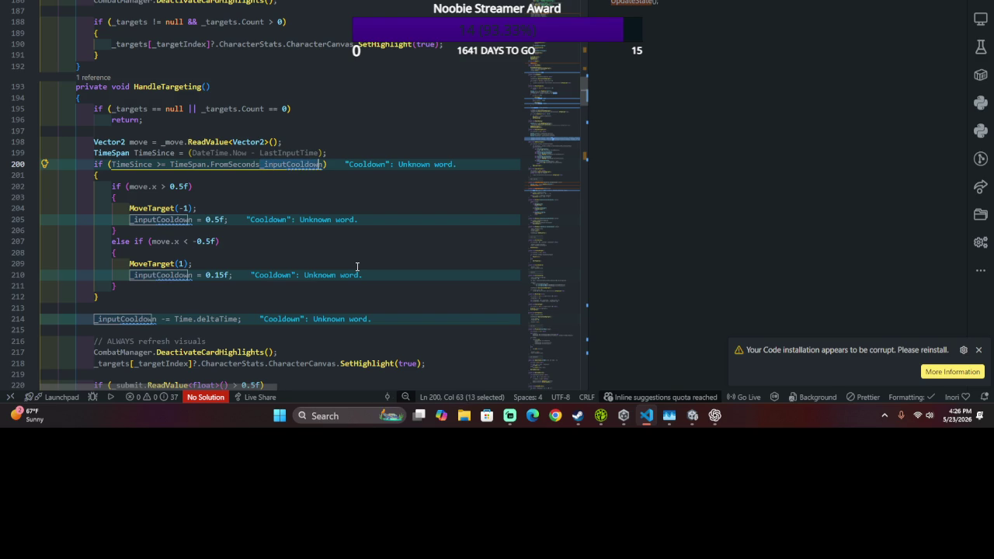
{"action": "type", "text": "("}
{"action": "key", "text": "ctrl+s"}
{"action": "key", "text": "alt+Tab"}
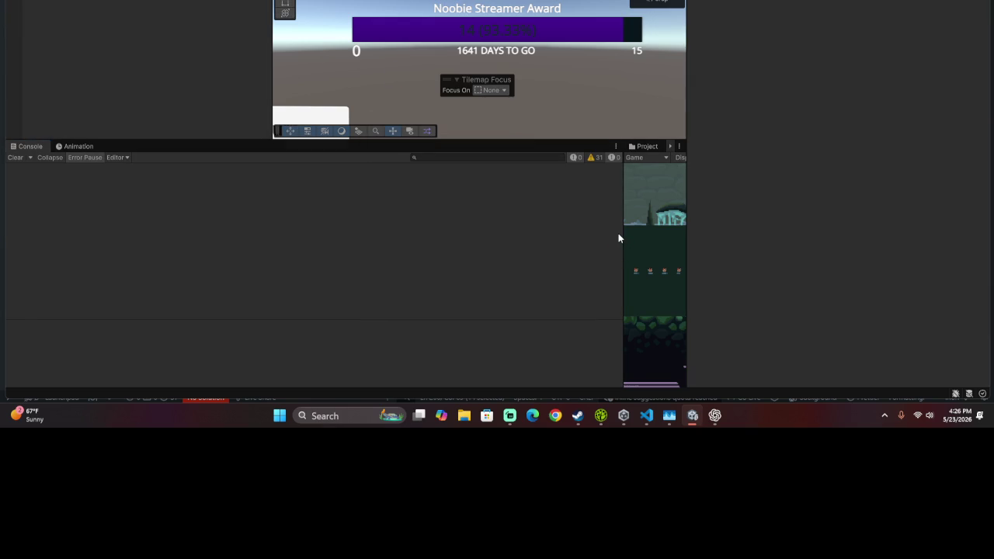
- Drag the Console/Game divider left to enlarge the Game view
{"action": "left_click_drag", "start_coordinate": [619, 233], "coordinate": [308, 215]}
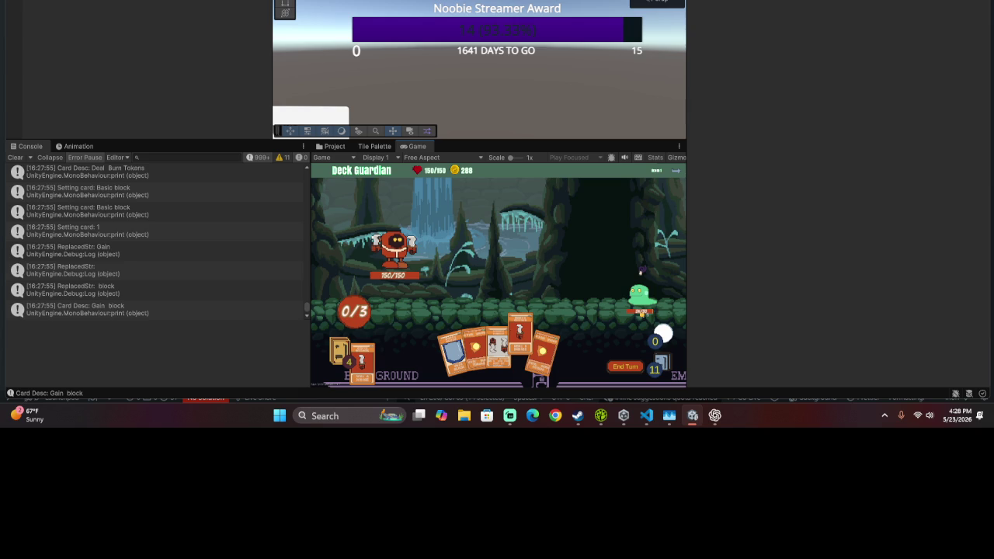
- Change the _inputCooldown default on line 27 from 0.5f to 1f
{"action": "key", "text": "alt+Tab"}
{"action": "scroll", "coordinate": [287, 47], "scroll_direction": "up", "scroll_amount": 20}
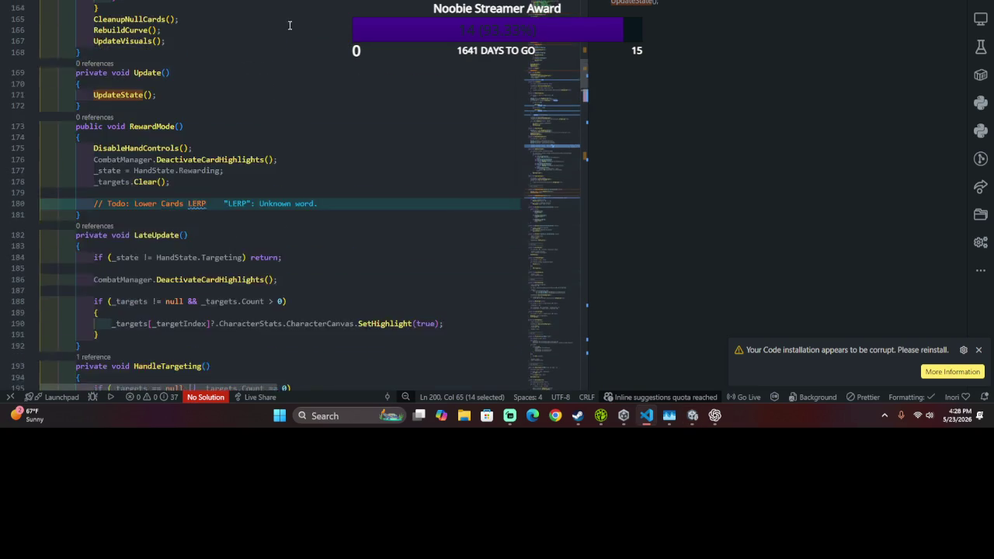
{"action": "scroll", "coordinate": [285, 72], "scroll_direction": "up", "scroll_amount": 20}
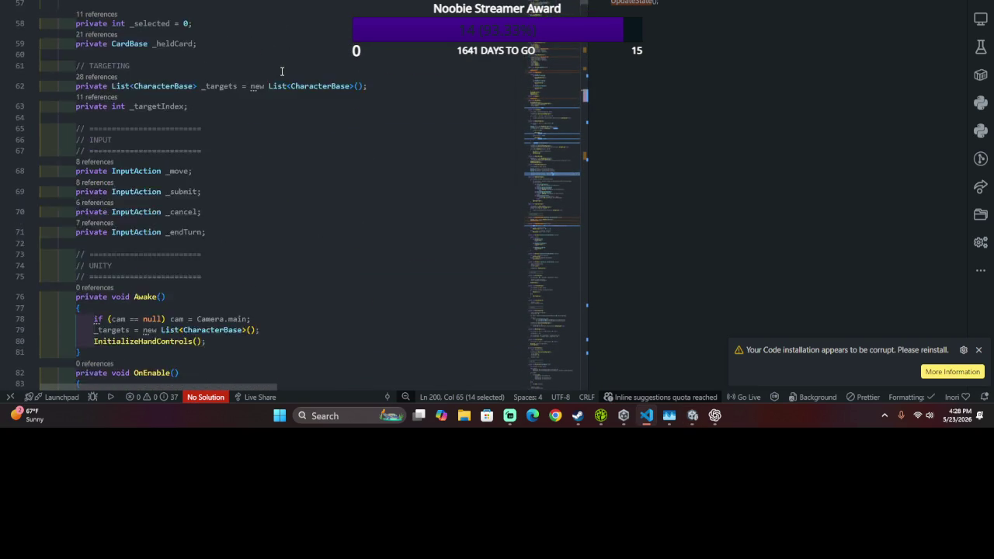
{"action": "scroll", "coordinate": [197, 169], "scroll_direction": "up", "scroll_amount": 15}
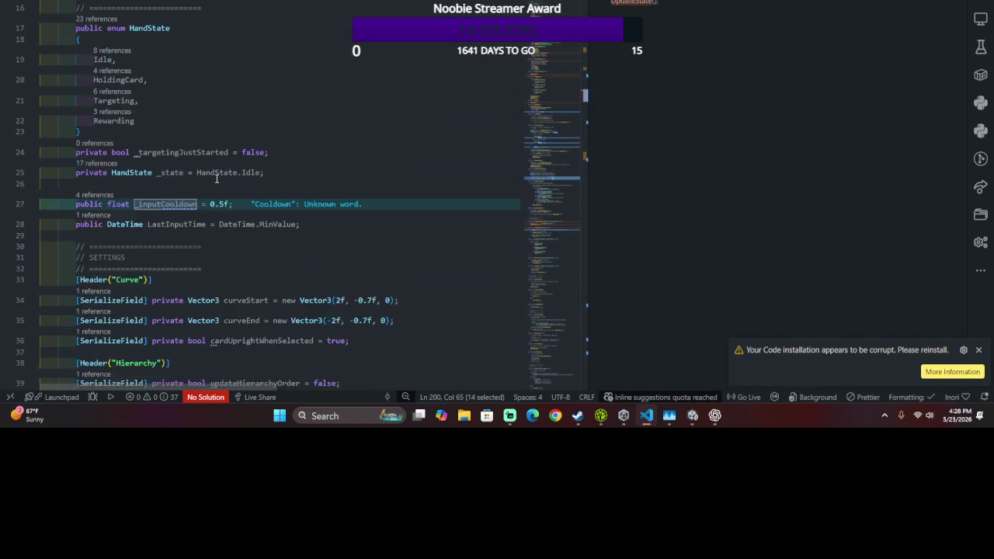
{"action": "scroll", "coordinate": [215, 178], "scroll_direction": "down", "scroll_amount": 5}
{"action": "left_click_drag", "start_coordinate": [209, 182], "coordinate": [224, 181]}
{"action": "type", "text": "1"}
{"action": "key", "text": "alt+Tab"}
{"action": "key", "text": "alt+Tab"}
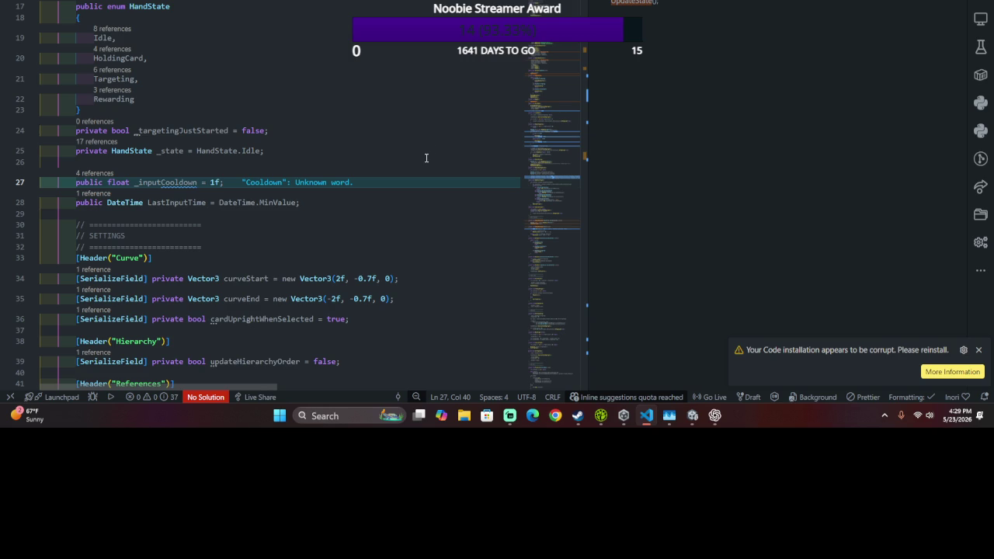
- Browse the open windows, stay in the editor, and bring up Task Manager
{"action": "key", "text": "alt+Tab"}
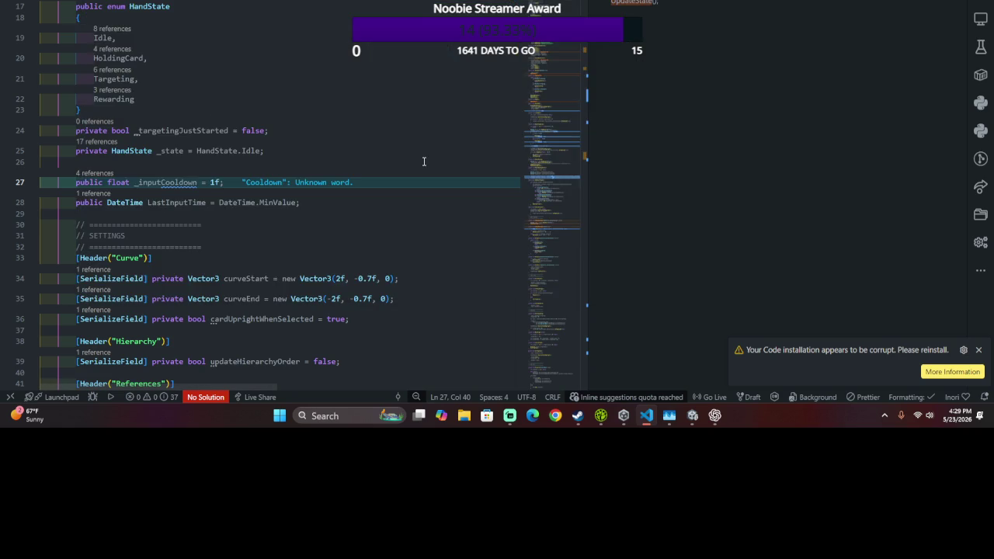
{"action": "key", "text": "alt+Tab"}
{"action": "key", "text": "Escape"}
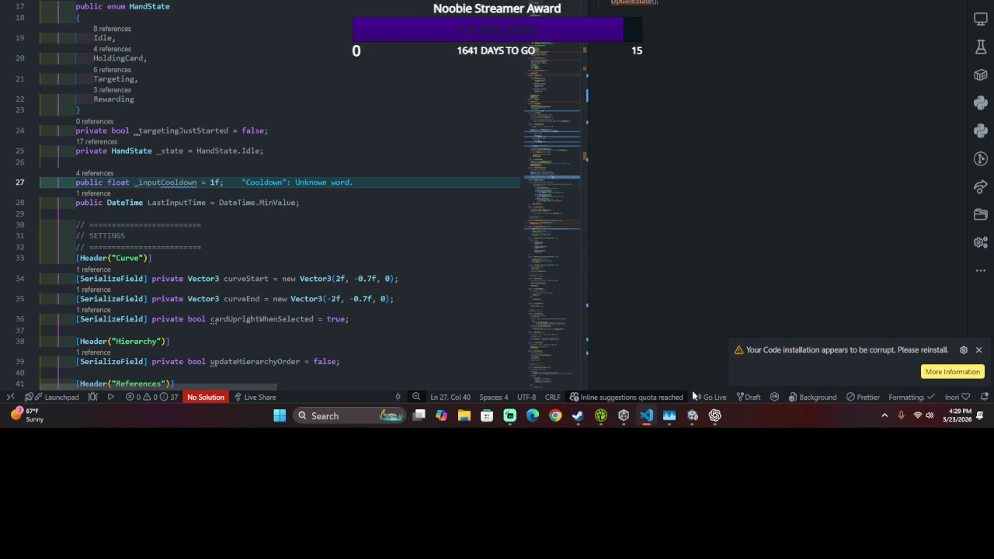
{"action": "right_click", "coordinate": [764, 432]}
- Switch to Unity Hub through Task Manager and answer No to recovering the scene backups
{"action": "left_click", "coordinate": [789, 370]}
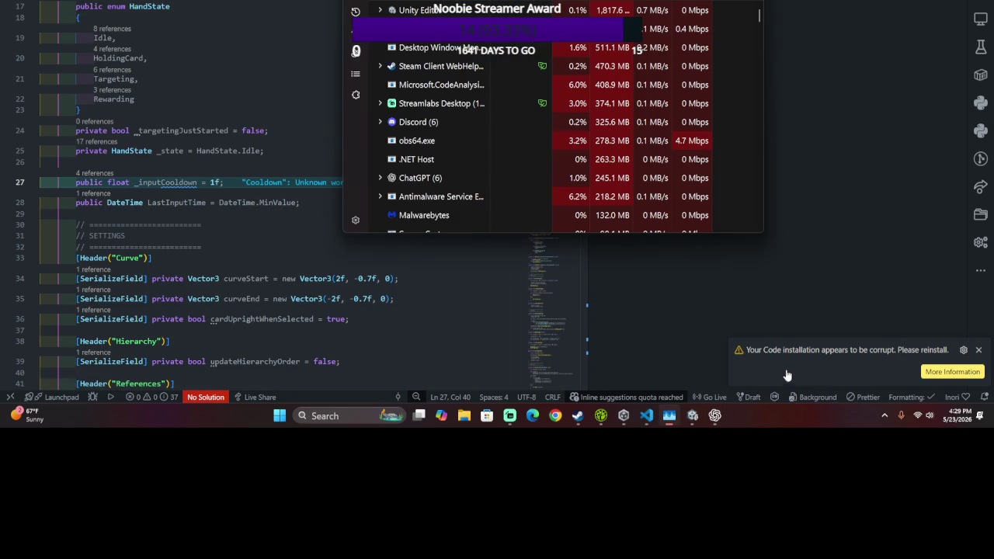
{"action": "key", "text": "Down"}
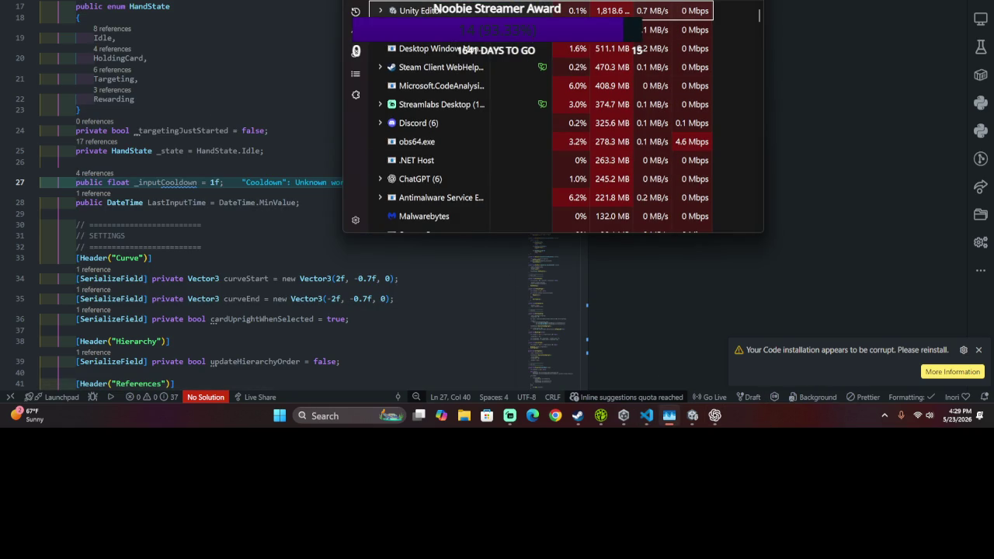
{"action": "key", "text": "Return"}
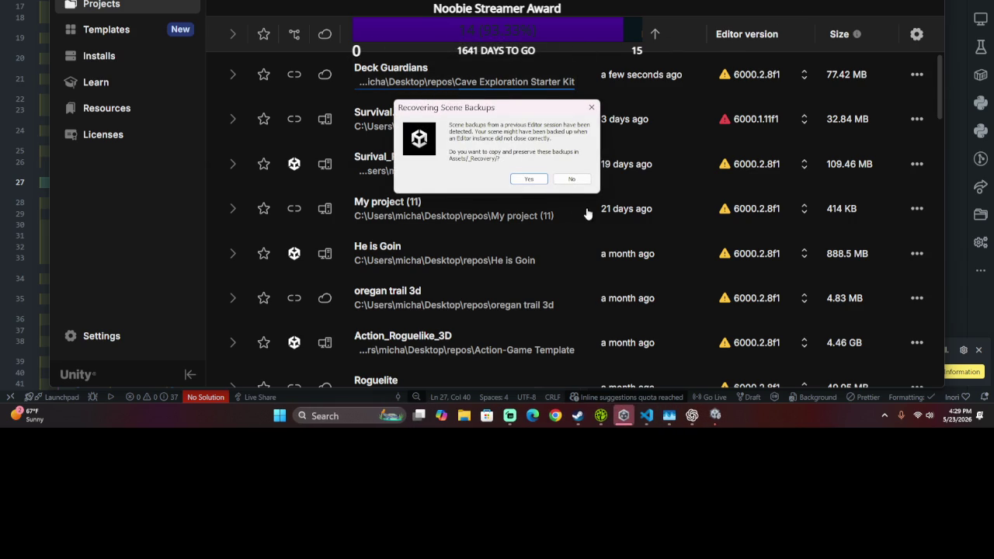
{"action": "left_click", "coordinate": [561, 182]}
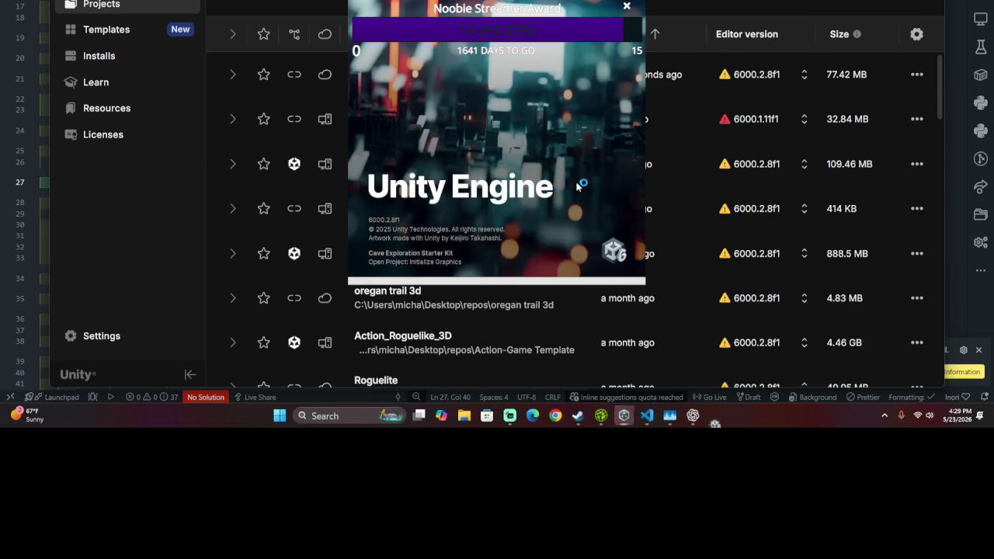